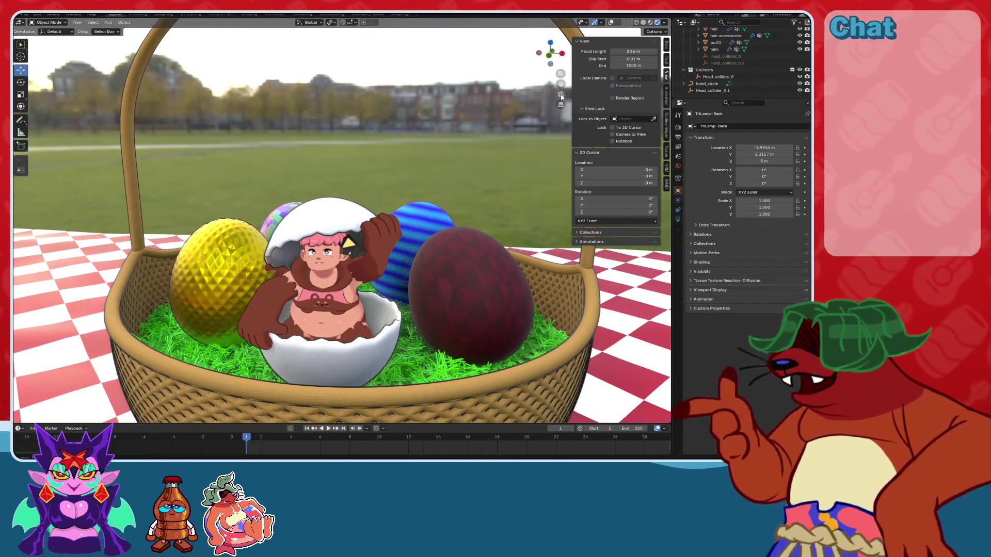
Switch to camera view, save the file, and render frame 1 as a still image.
{"action": "key", "text": "KP_0"}
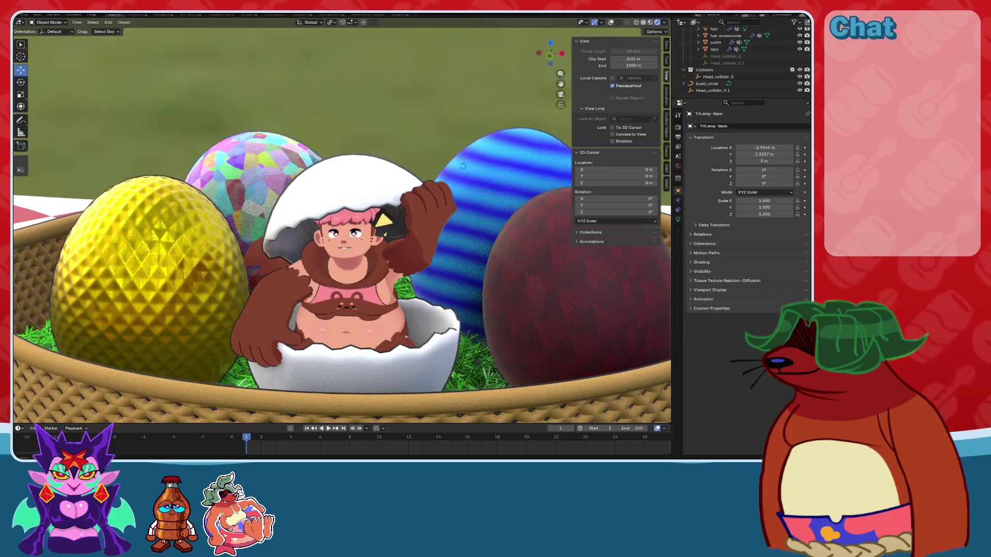
{"action": "key", "text": "ctrl+s"}
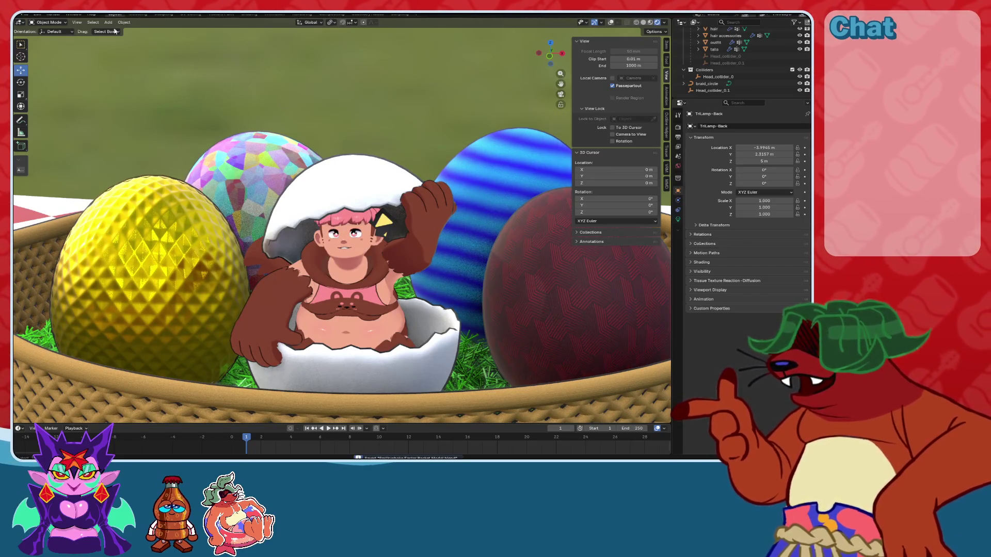
{"action": "left_click", "coordinate": [56, 14]}
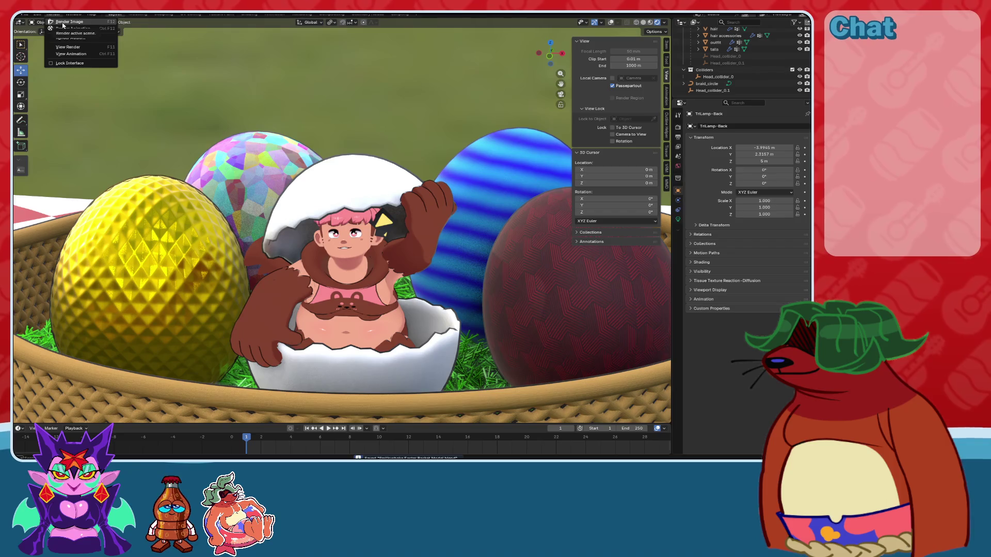
{"action": "left_click", "coordinate": [63, 24]}
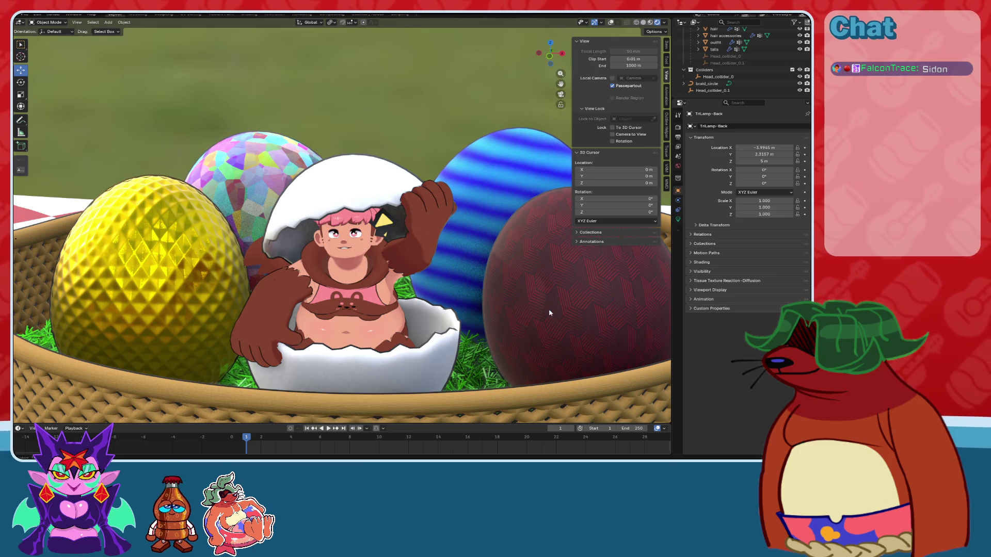
Render frame 2 as a still, show the hair accessories' modifiers, then step to frame 3.
{"action": "left_click", "coordinate": [260, 443]}
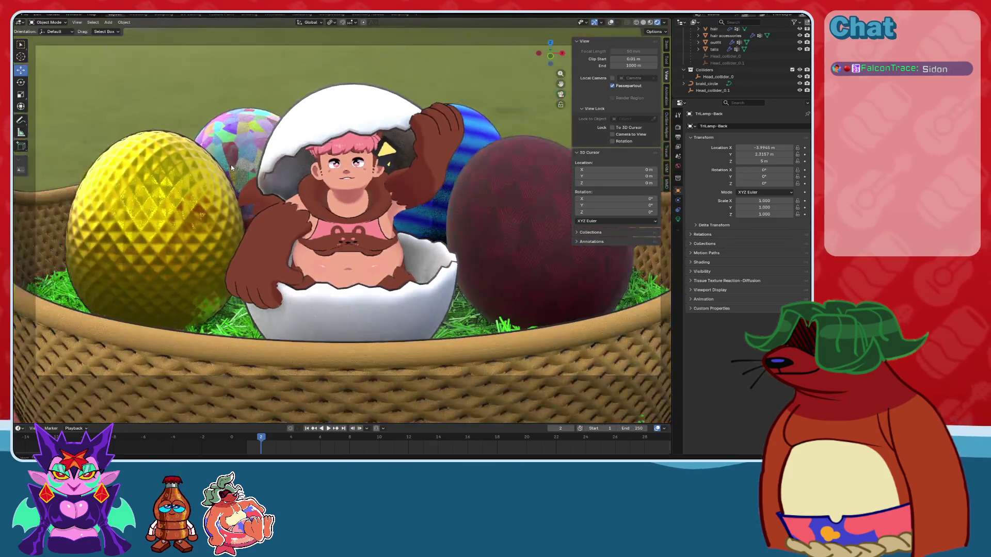
{"action": "left_click", "coordinate": [53, 14]}
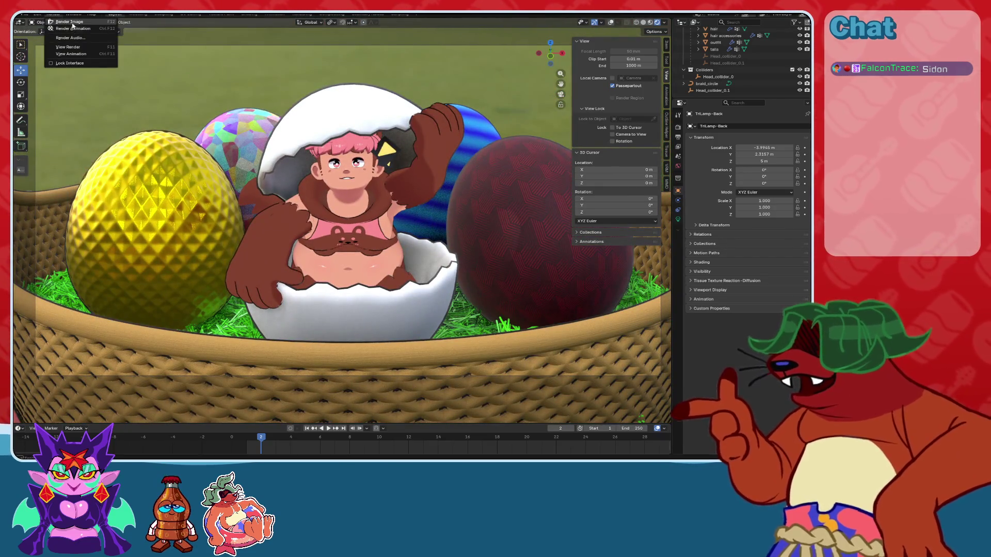
{"action": "left_click", "coordinate": [73, 25]}
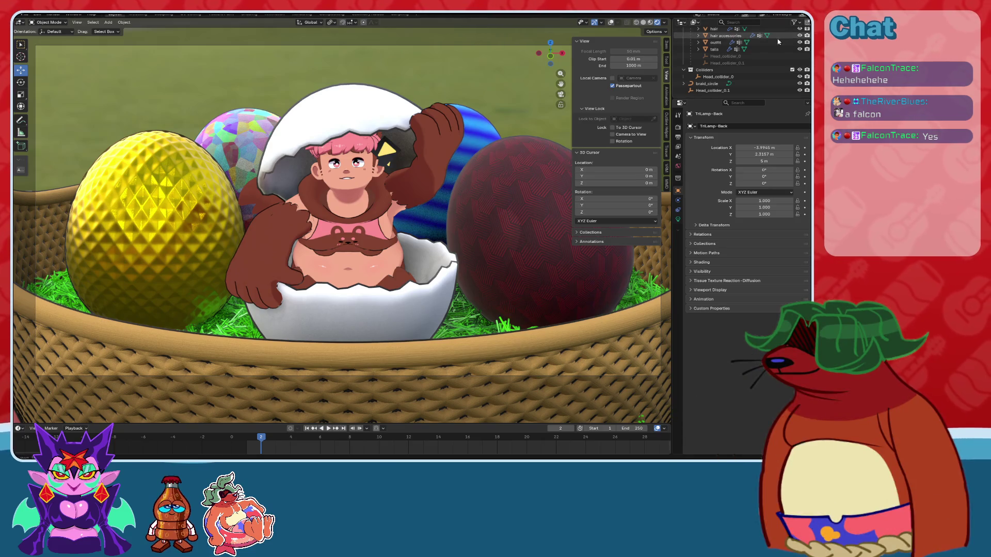
{"action": "left_click", "coordinate": [753, 35]}
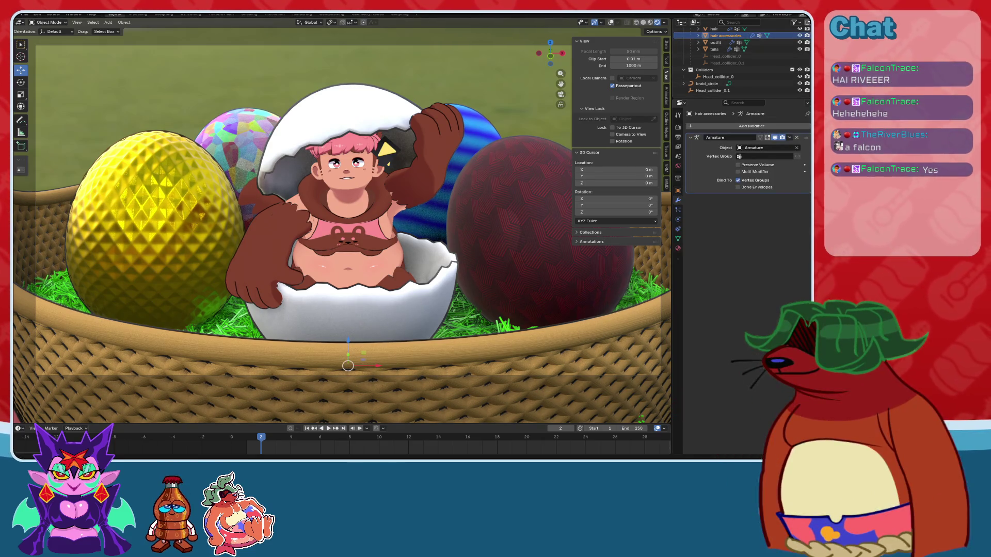
{"action": "left_click", "coordinate": [276, 440]}
Render frame 3 as a still image, save the Easter file, and switch to Compositing.
{"action": "left_click", "coordinate": [53, 14]}
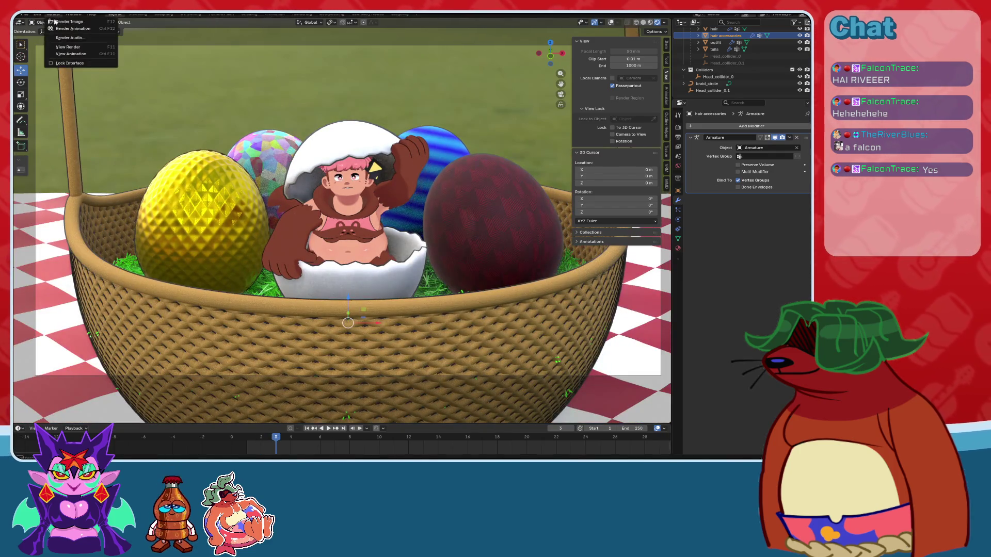
{"action": "left_click", "coordinate": [63, 22]}
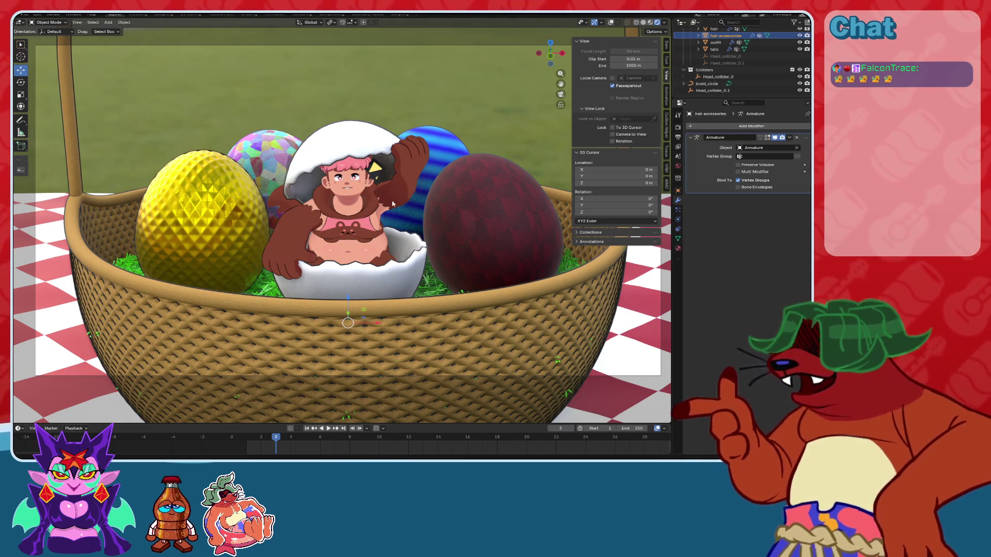
{"action": "key", "text": "ctrl+s"}
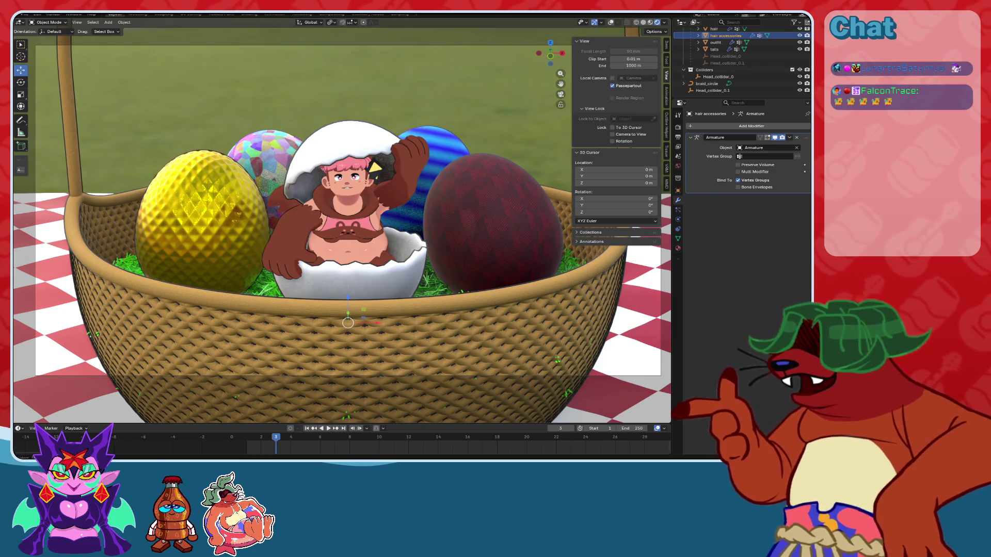
{"action": "left_click", "coordinate": [332, 13]}
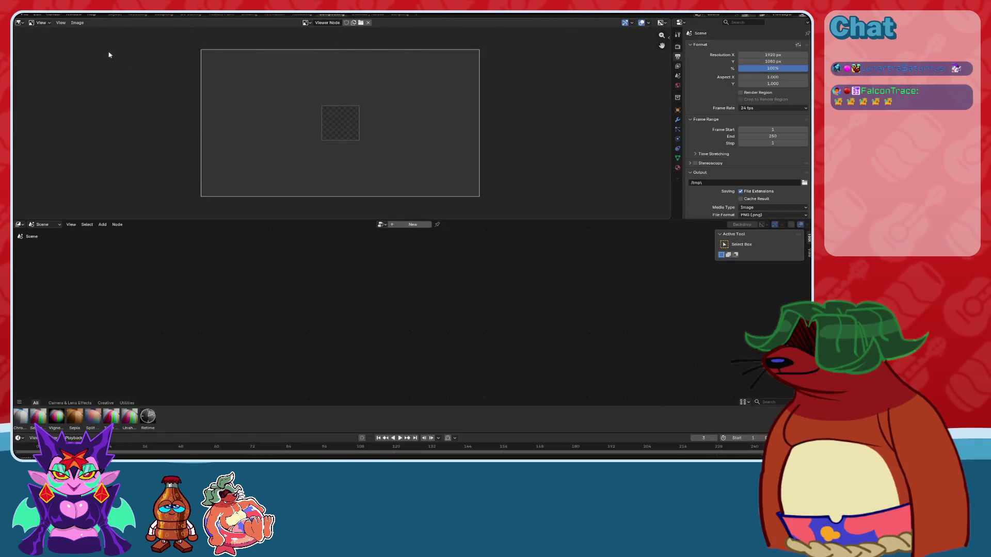
Create a new compositor node tree and move the Render Layers node further left.
{"action": "left_click", "coordinate": [412, 225]}
{"action": "key", "text": "g"}
{"action": "left_click", "coordinate": [306, 306]}
{"action": "scroll", "coordinate": [375, 304], "scroll_direction": "up", "scroll_amount": 1}
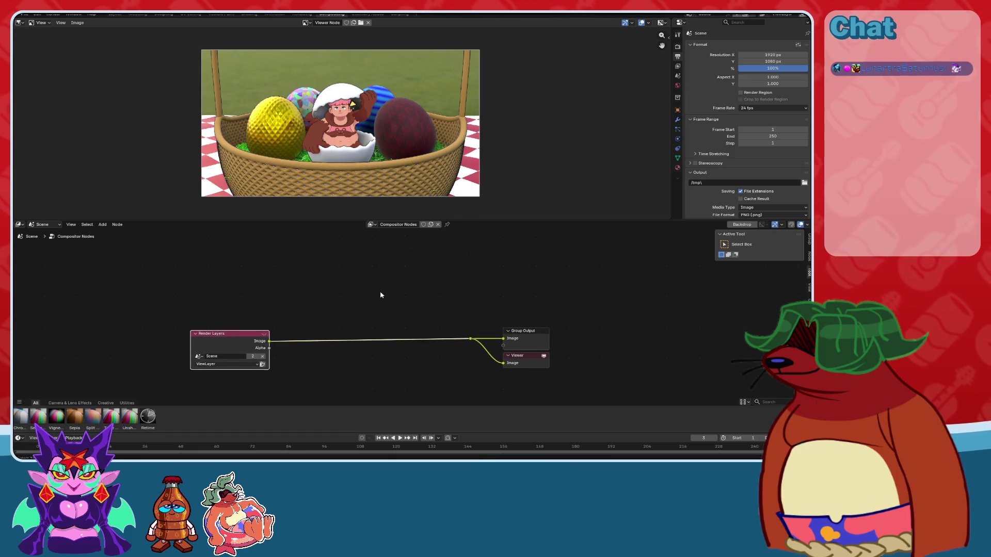
{"action": "key", "text": "shift+a"}
{"action": "key", "text": "Escape"}
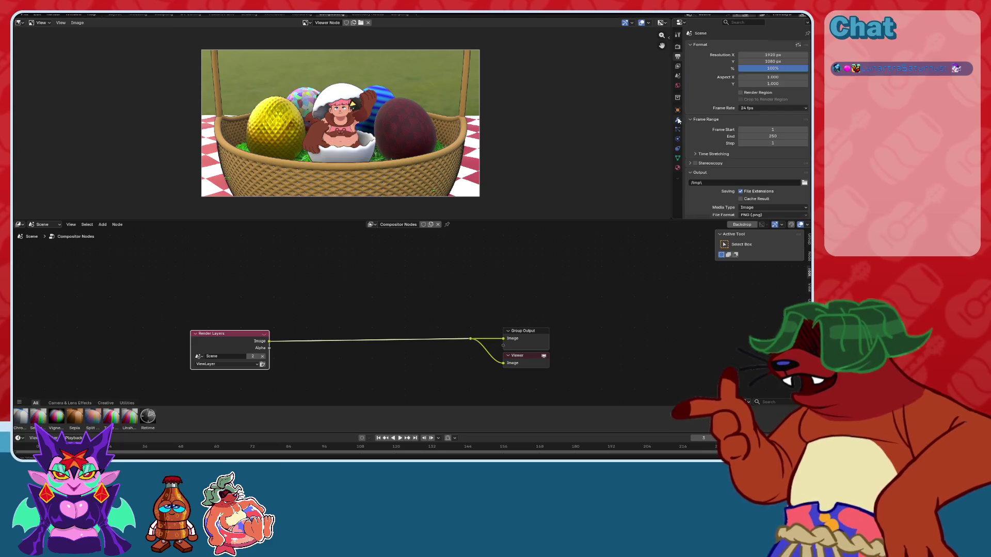
Enable the Mist, Shadow, Ambient Occlusion, Emission, Environment, Normal and Depth passes.
{"action": "left_click", "coordinate": [678, 66]}
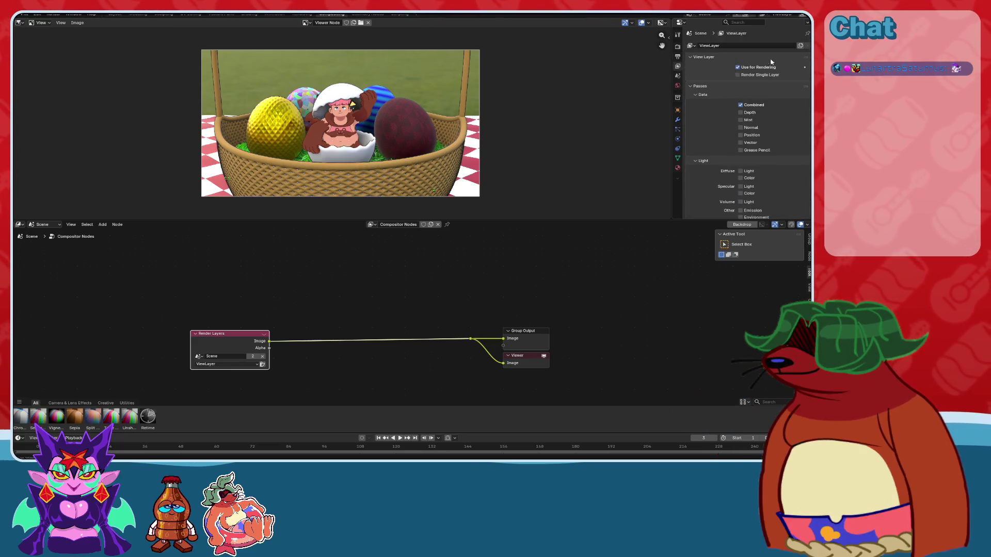
{"action": "left_click", "coordinate": [741, 120]}
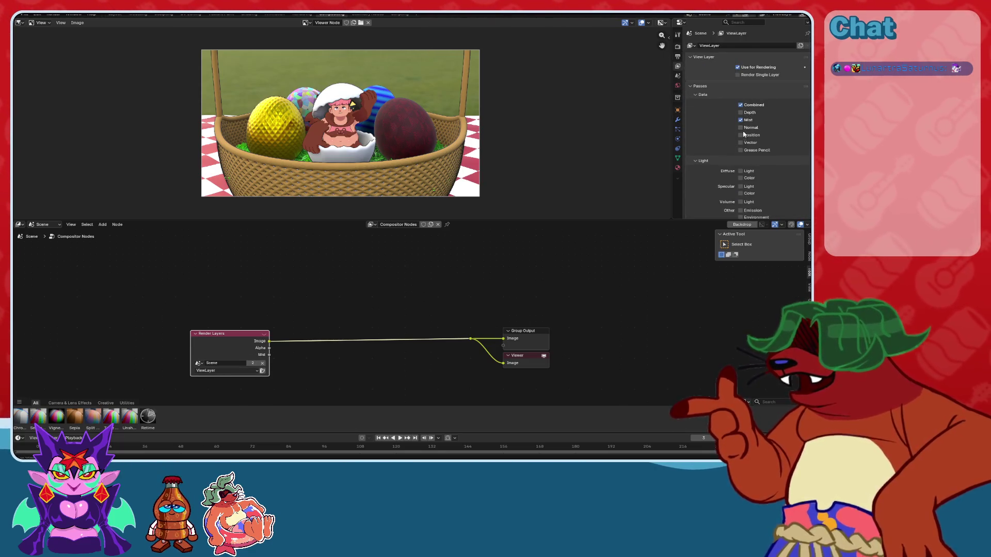
{"action": "scroll", "coordinate": [743, 138], "scroll_direction": "down", "scroll_amount": 2}
{"action": "scroll", "coordinate": [739, 148], "scroll_direction": "down", "scroll_amount": 2}
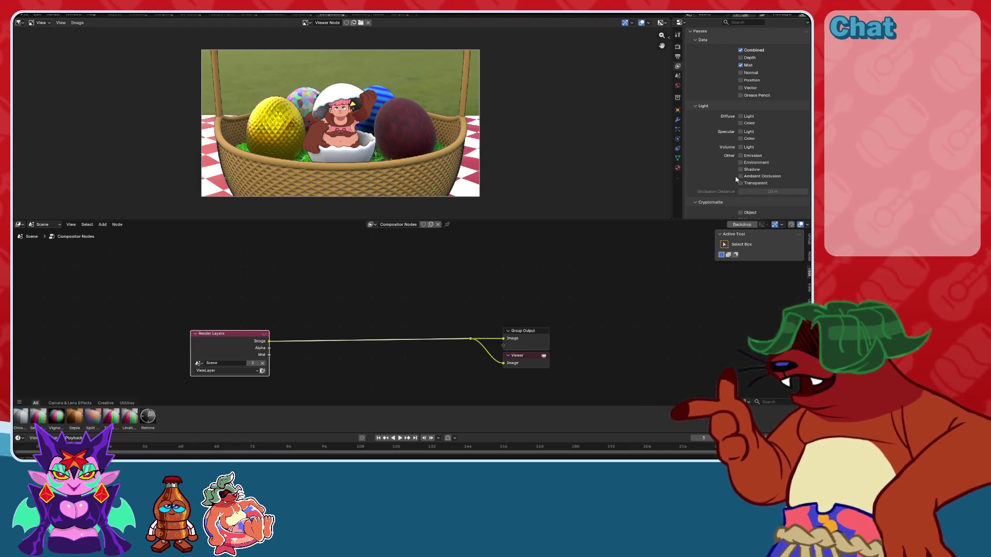
{"action": "left_click", "coordinate": [740, 177]}
{"action": "left_click", "coordinate": [741, 169]}
{"action": "left_click_drag", "start_coordinate": [742, 166], "coordinate": [740, 155]}
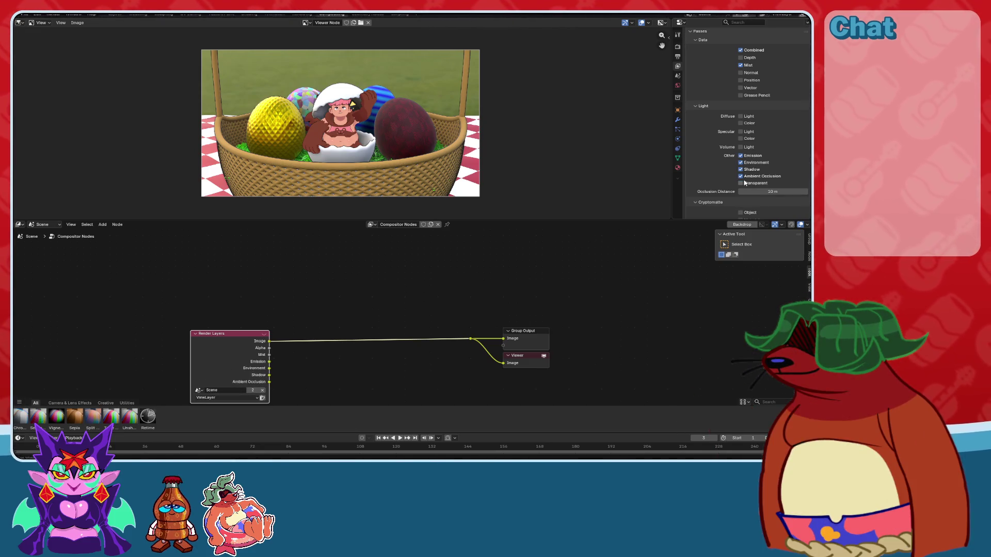
{"action": "left_click", "coordinate": [741, 73]}
{"action": "left_click", "coordinate": [741, 58]}
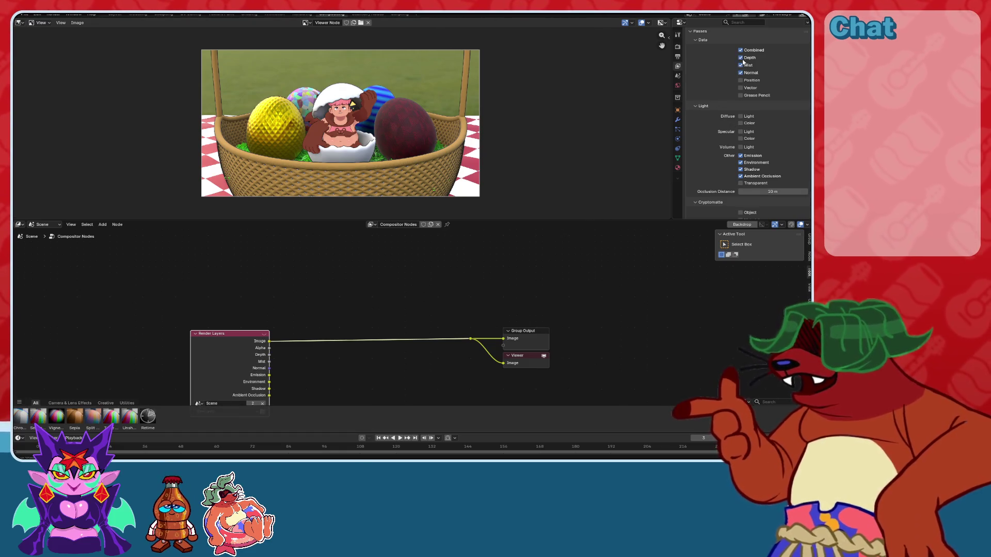
{"action": "scroll", "coordinate": [720, 131], "scroll_direction": "down", "scroll_amount": 3}
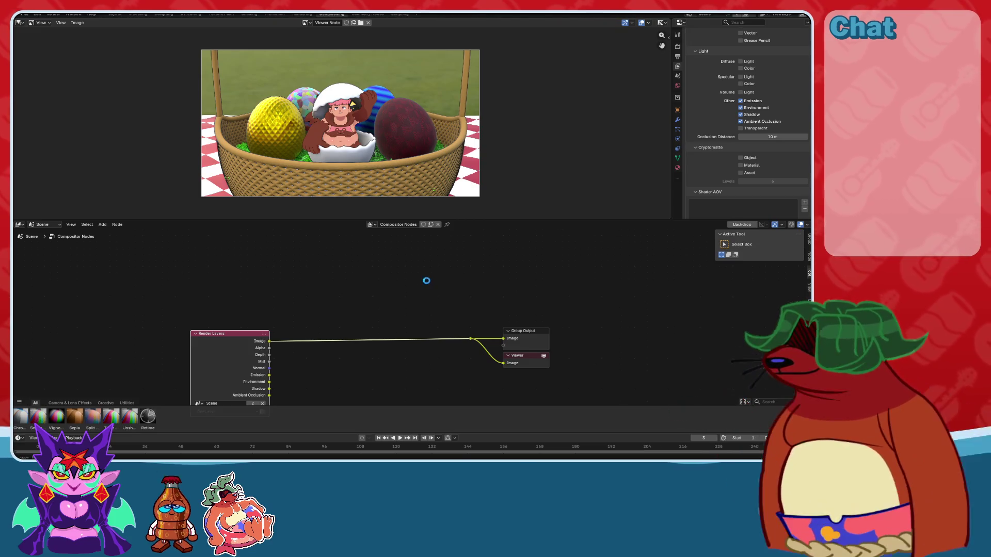
Open the other model file from recent files and copy all 13 compositor nodes.
{"action": "left_click", "coordinate": [29, 14]}
{"action": "mouse_move", "coordinate": [36, 37]}
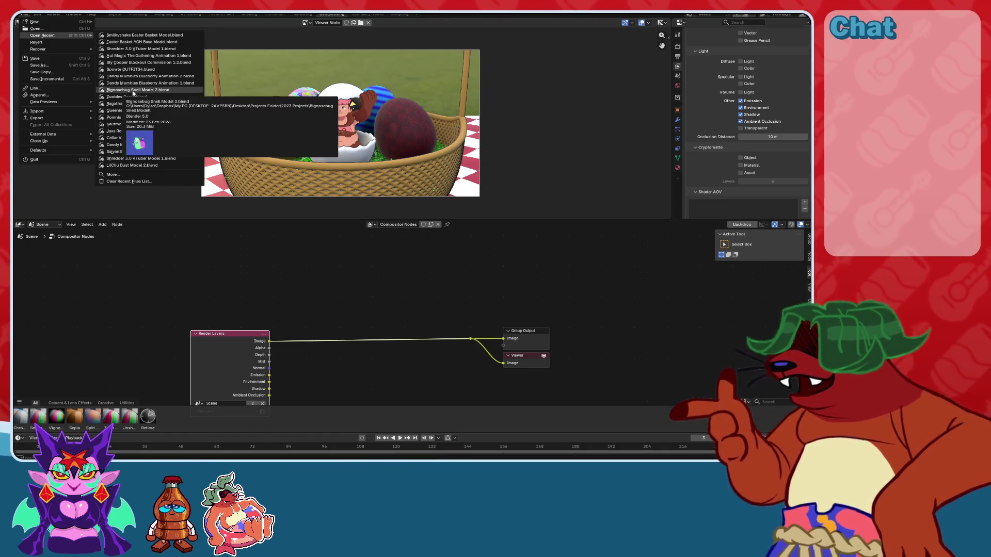
{"action": "mouse_move", "coordinate": [133, 86]}
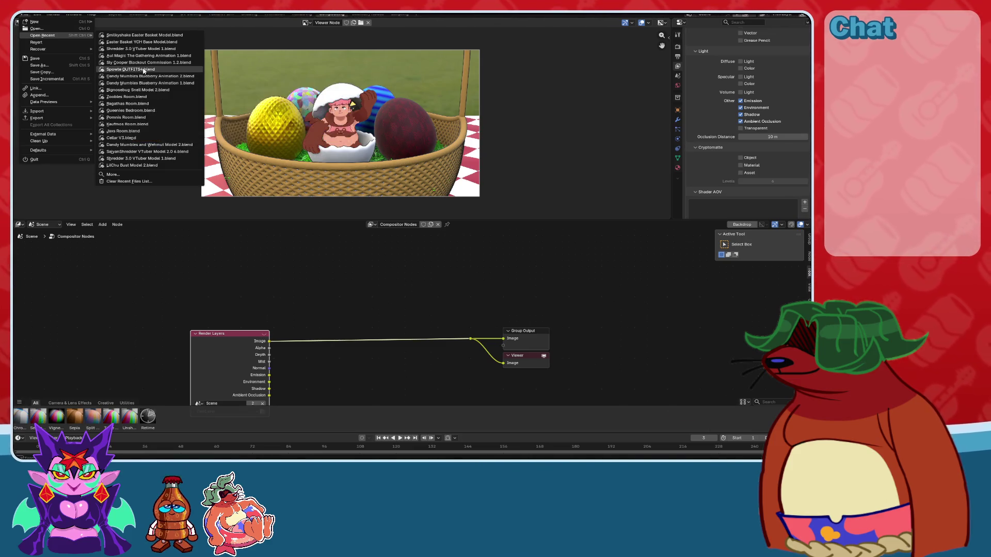
{"action": "mouse_move", "coordinate": [126, 147]}
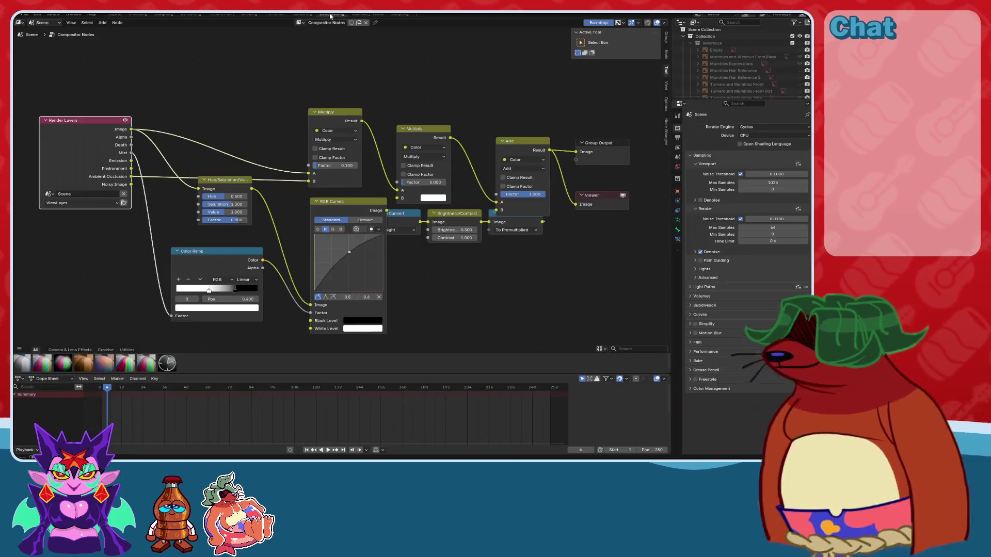
{"action": "key", "text": "Home"}
{"action": "key", "text": "a"}
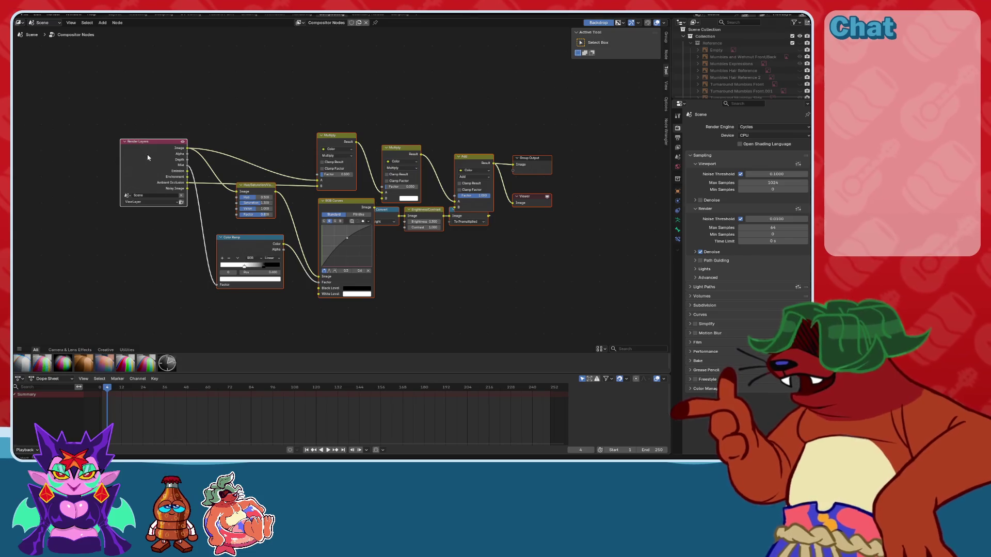
{"action": "key", "text": "ctrl+c"}
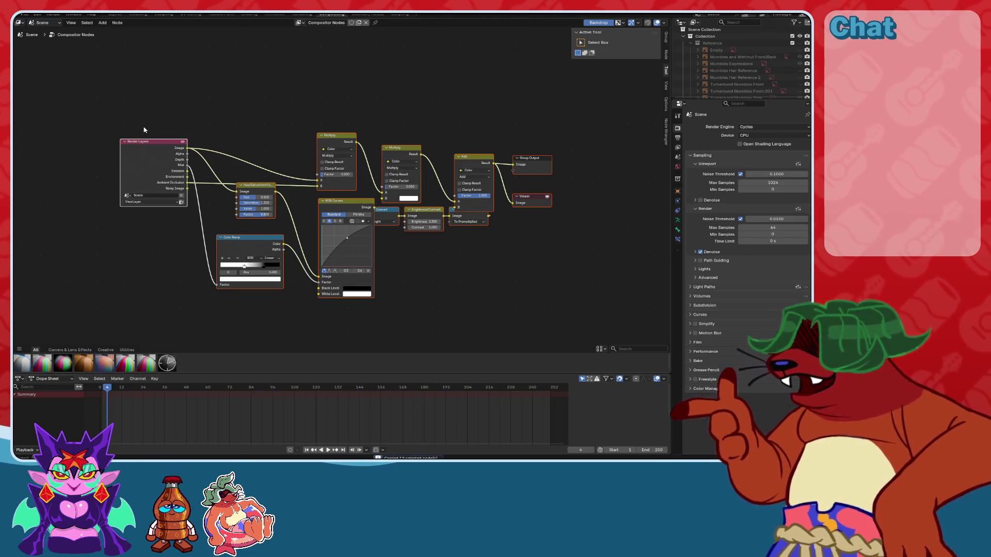
Reopen the Easter basket file from recent files without saving the other file.
{"action": "left_click", "coordinate": [24, 14]}
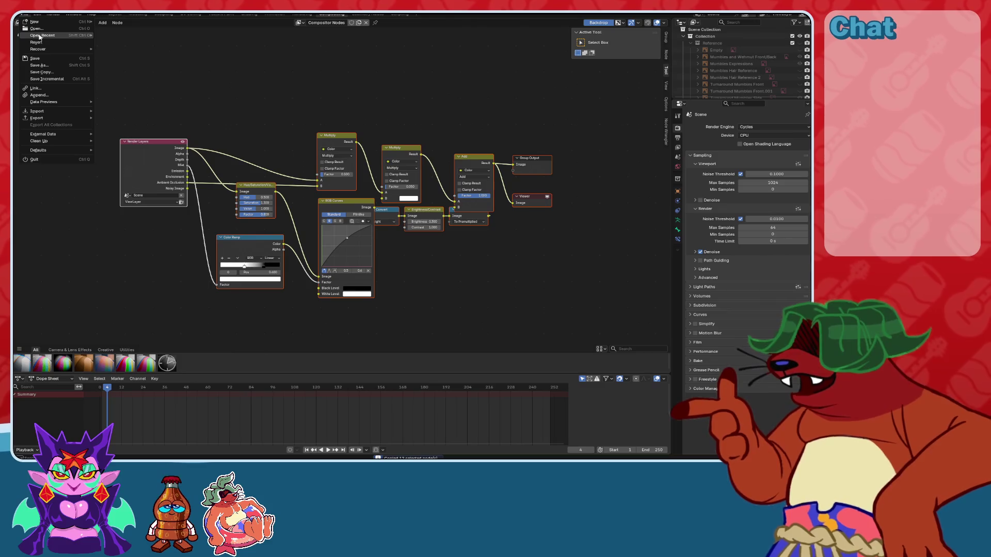
{"action": "mouse_move", "coordinate": [39, 36]}
{"action": "left_click", "coordinate": [124, 37]}
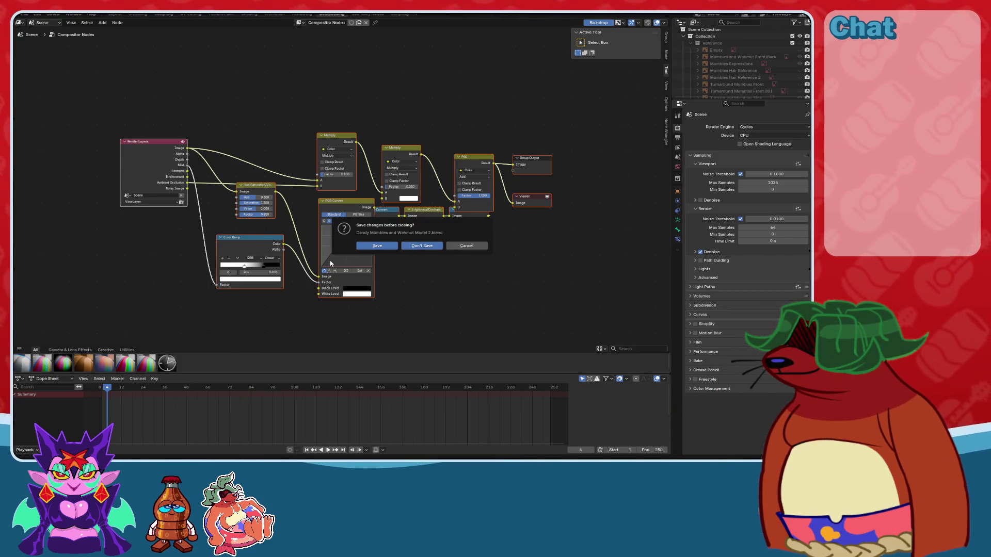
{"action": "key", "text": "Return"}
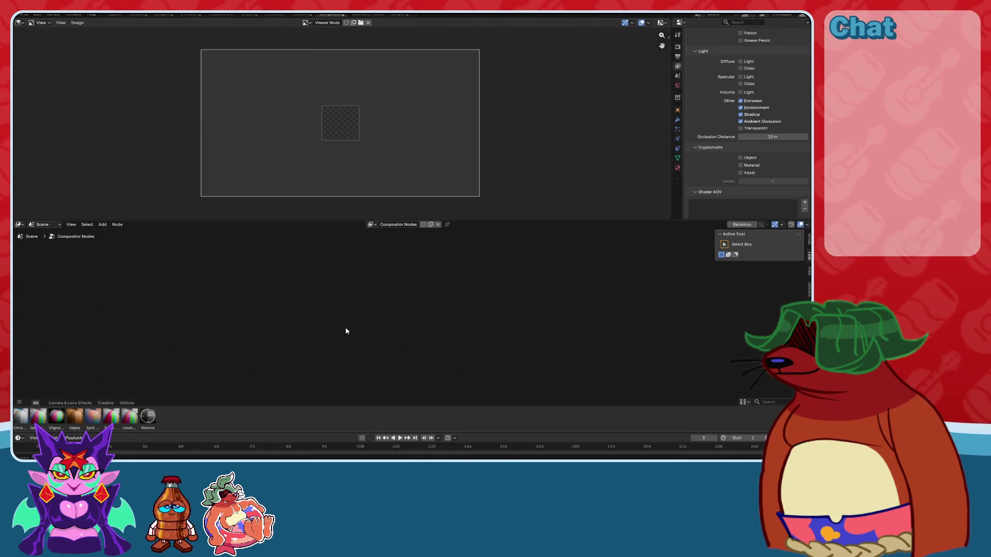
Paste the copied compositor nodes into the Easter scene and frame them in view.
{"action": "key", "text": "Home"}
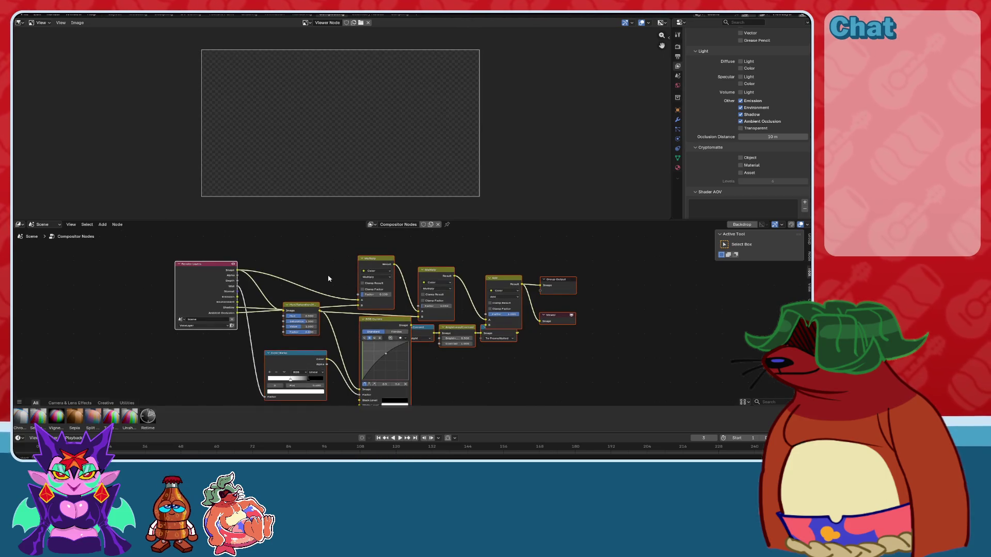
{"action": "scroll", "coordinate": [328, 279], "scroll_direction": "up", "scroll_amount": 2}
{"action": "mouse_move", "coordinate": [311, 284]}
{"action": "middle_mouse_down"}
{"action": "mouse_move", "coordinate": [250, 284]}
{"action": "mouse_move", "coordinate": [282, 268]}
{"action": "middle_mouse_up"}
{"action": "scroll", "coordinate": [250, 283], "scroll_direction": "up", "scroll_amount": 1}
{"action": "mouse_move", "coordinate": [470, 305]}
{"action": "middle_mouse_down"}
{"action": "mouse_move", "coordinate": [440, 320]}
{"action": "mouse_move", "coordinate": [385, 315]}
{"action": "mouse_move", "coordinate": [367, 337]}
{"action": "middle_mouse_up"}
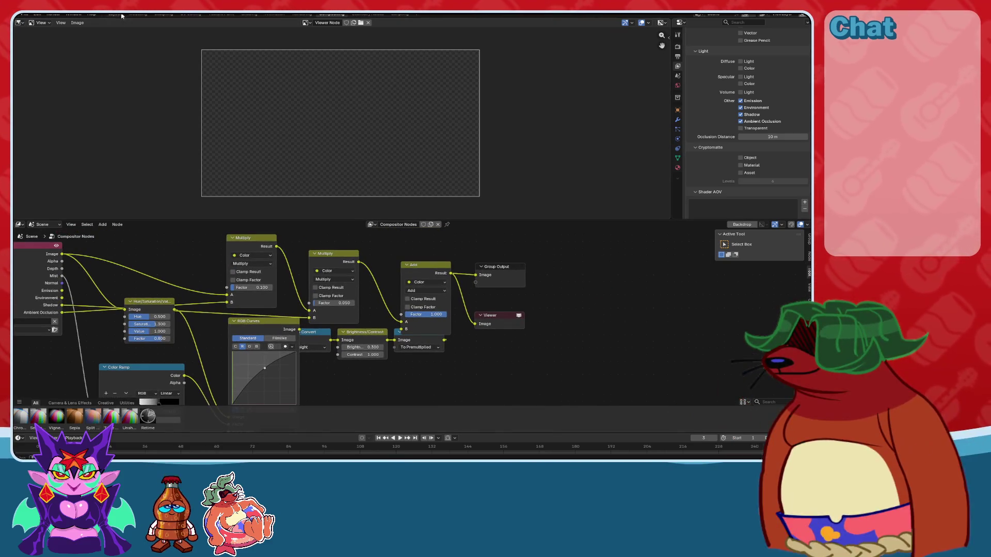
Render a still image through the new compositing setup.
{"action": "left_click", "coordinate": [58, 14]}
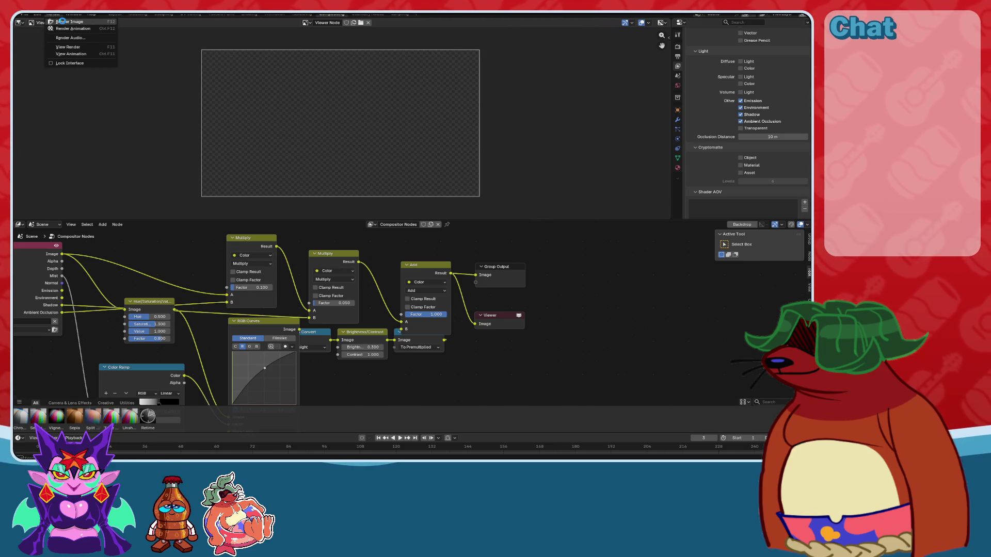
{"action": "left_click", "coordinate": [62, 21]}
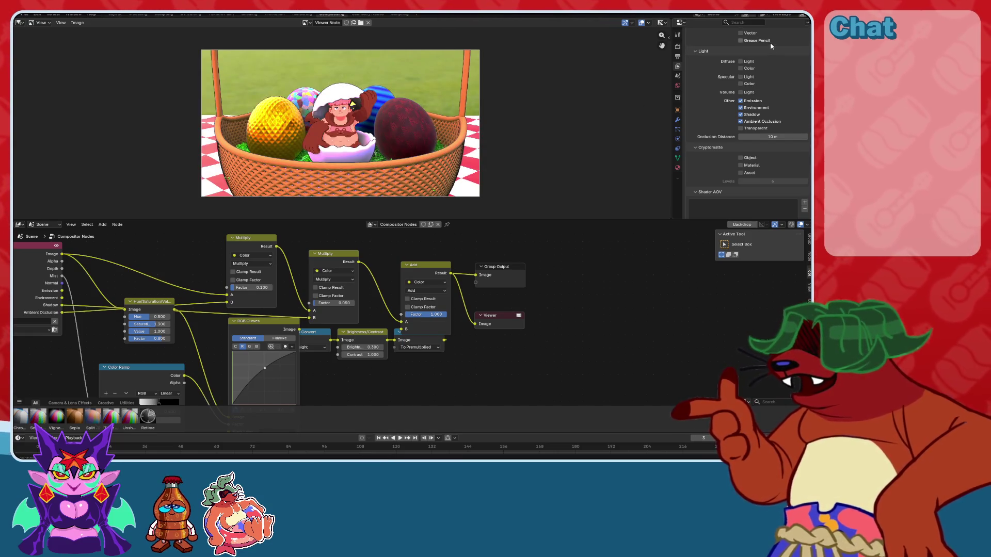
{"action": "scroll", "coordinate": [219, 312], "scroll_direction": "up", "scroll_amount": 4}
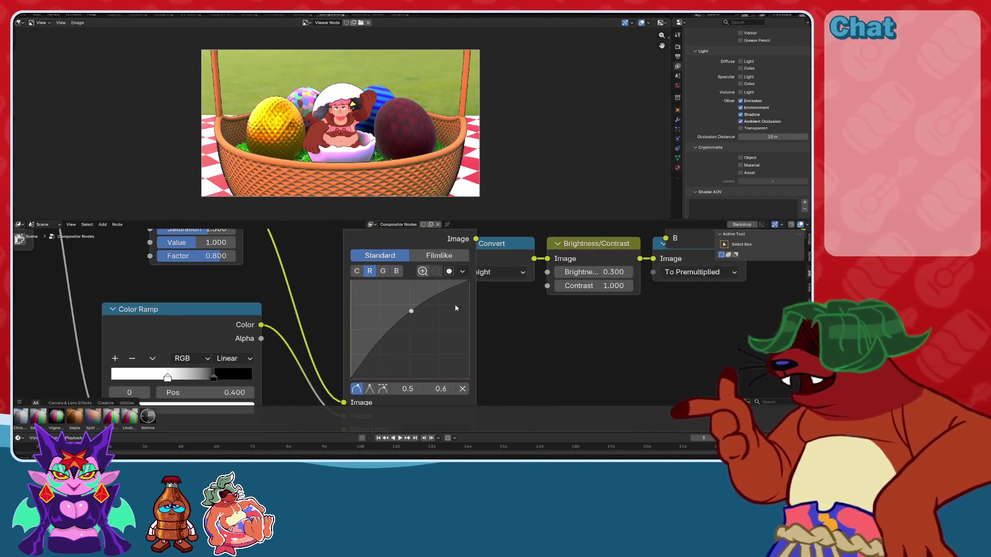
Lower the red channel's RGB Curves point and raise the green curve point toward the diagonal.
{"action": "left_click_drag", "start_coordinate": [345, 219], "coordinate": [328, 267]}
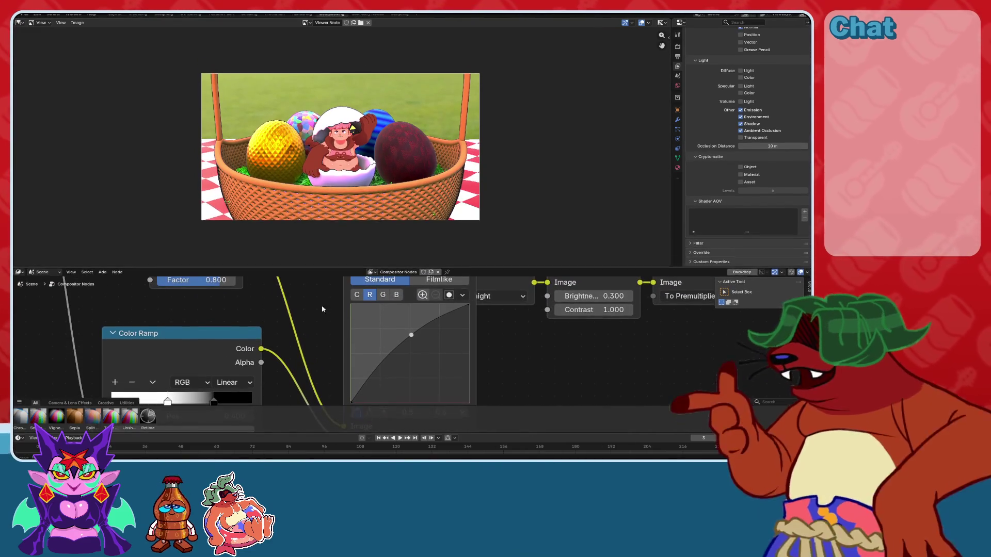
{"action": "scroll", "coordinate": [370, 165], "scroll_direction": "up", "scroll_amount": 3}
{"action": "scroll", "coordinate": [370, 165], "scroll_direction": "down", "scroll_amount": 1}
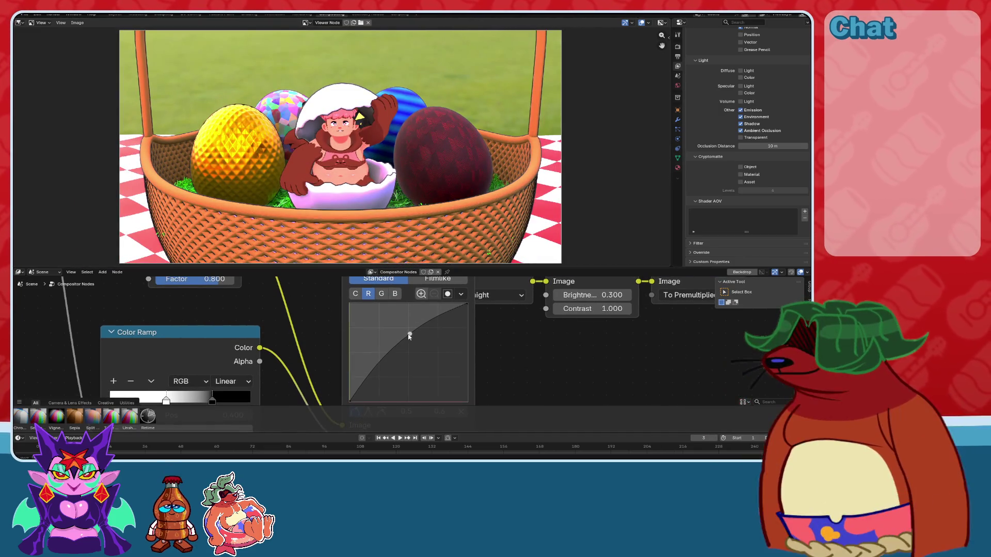
{"action": "mouse_move", "coordinate": [410, 333]}
{"action": "left_mouse_down"}
{"action": "mouse_move", "coordinate": [413, 386]}
{"action": "mouse_move", "coordinate": [409, 347]}
{"action": "left_mouse_up"}
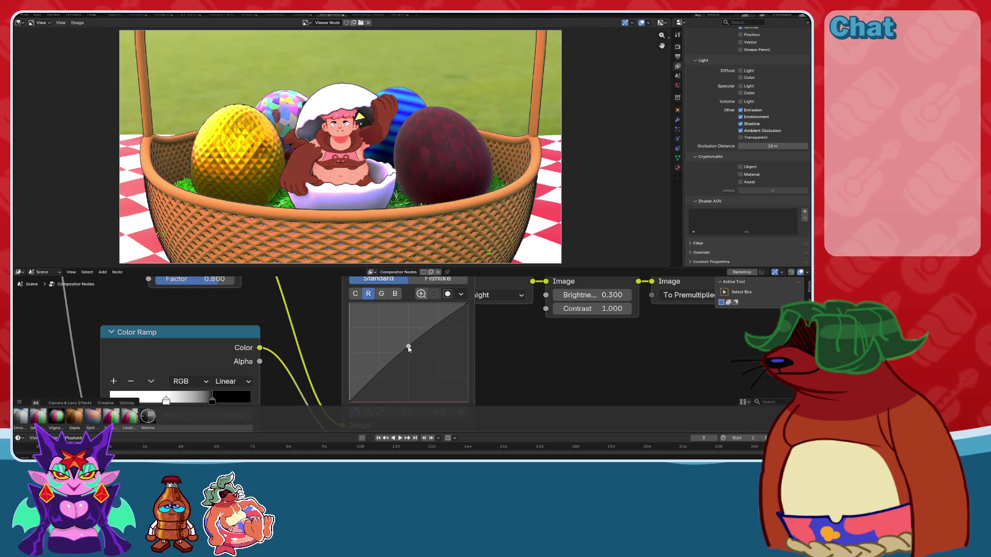
{"action": "left_click", "coordinate": [381, 294]}
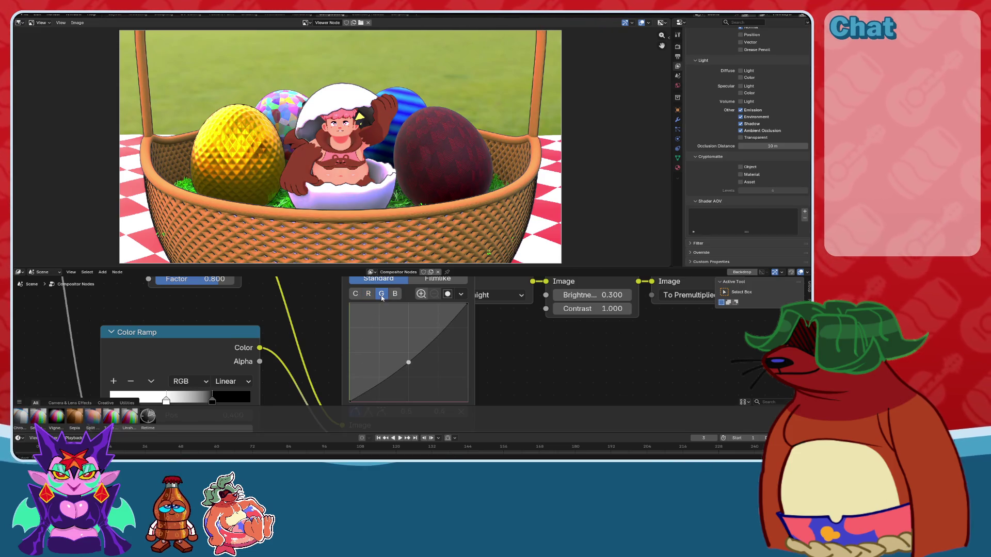
{"action": "left_click_drag", "start_coordinate": [408, 358], "coordinate": [408, 353]}
Add a centre control point to the green curve, then remove it again.
{"action": "scroll", "coordinate": [400, 340], "scroll_direction": "down", "scroll_amount": 2, "text": "shift"}
{"action": "scroll", "coordinate": [392, 325], "scroll_direction": "up", "scroll_amount": 3, "text": "shift"}
{"action": "scroll", "coordinate": [398, 335], "scroll_direction": "down", "scroll_amount": 3, "text": "shift"}
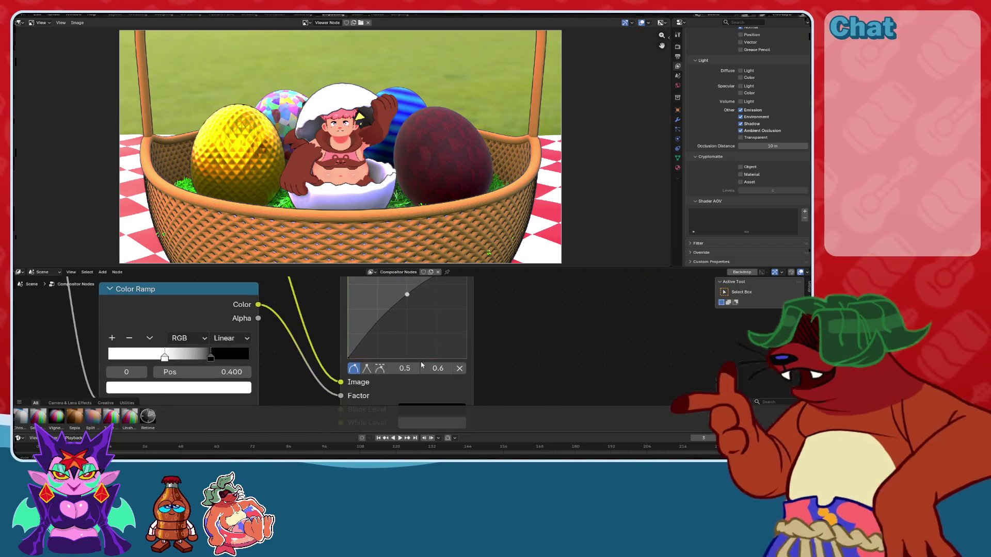
{"action": "scroll", "coordinate": [461, 369], "scroll_direction": "up", "scroll_amount": 2, "text": "shift"}
{"action": "left_click", "coordinate": [409, 342]}
{"action": "scroll", "coordinate": [442, 358], "scroll_direction": "down", "scroll_amount": 1, "text": "shift"}
{"action": "scroll", "coordinate": [449, 371], "scroll_direction": "up", "scroll_amount": 3, "text": "shift"}
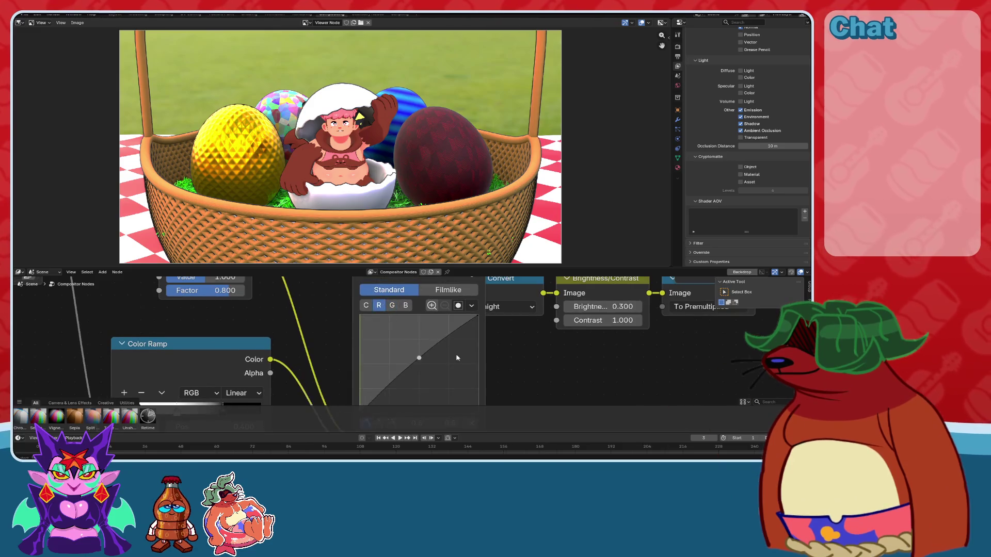
{"action": "scroll", "coordinate": [454, 377], "scroll_direction": "down", "scroll_amount": 2, "text": "shift"}
{"action": "left_click", "coordinate": [469, 390]}
{"action": "scroll", "coordinate": [425, 343], "scroll_direction": "up", "scroll_amount": 3, "text": "shift"}
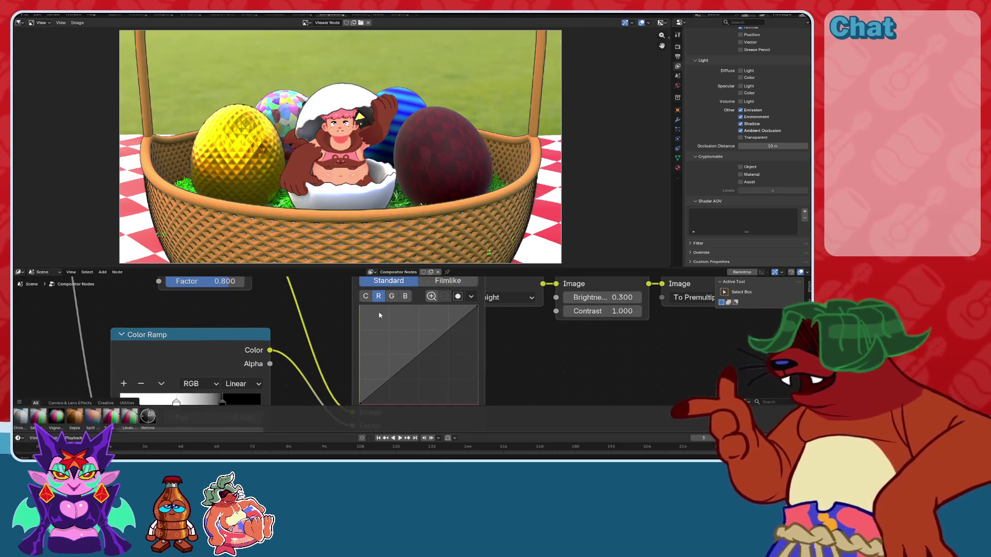
{"action": "scroll", "coordinate": [420, 322], "scroll_direction": "down", "scroll_amount": 2}
{"action": "scroll", "coordinate": [420, 323], "scroll_direction": "up", "scroll_amount": 2, "text": "ctrl"}
{"action": "scroll", "coordinate": [420, 323], "scroll_direction": "up", "scroll_amount": 1}
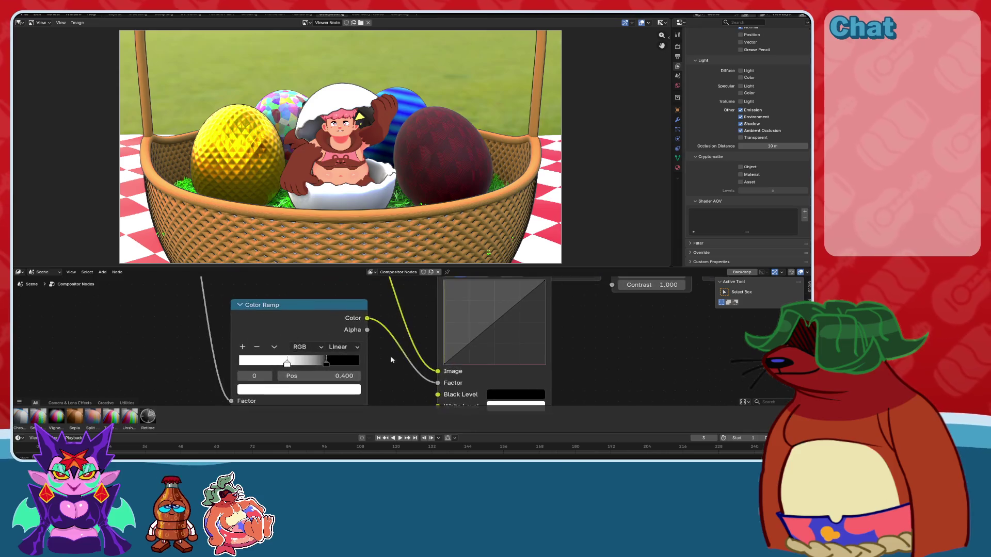
{"action": "scroll", "coordinate": [392, 341], "scroll_direction": "up", "scroll_amount": 1, "text": "ctrl"}
Slide the Color Ramp's black stop to the right.
{"action": "left_click", "coordinate": [376, 354]}
{"action": "mouse_move", "coordinate": [375, 354]}
{"action": "left_mouse_down"}
{"action": "mouse_move", "coordinate": [382, 352]}
{"action": "mouse_move", "coordinate": [320, 358]}
{"action": "left_mouse_up"}
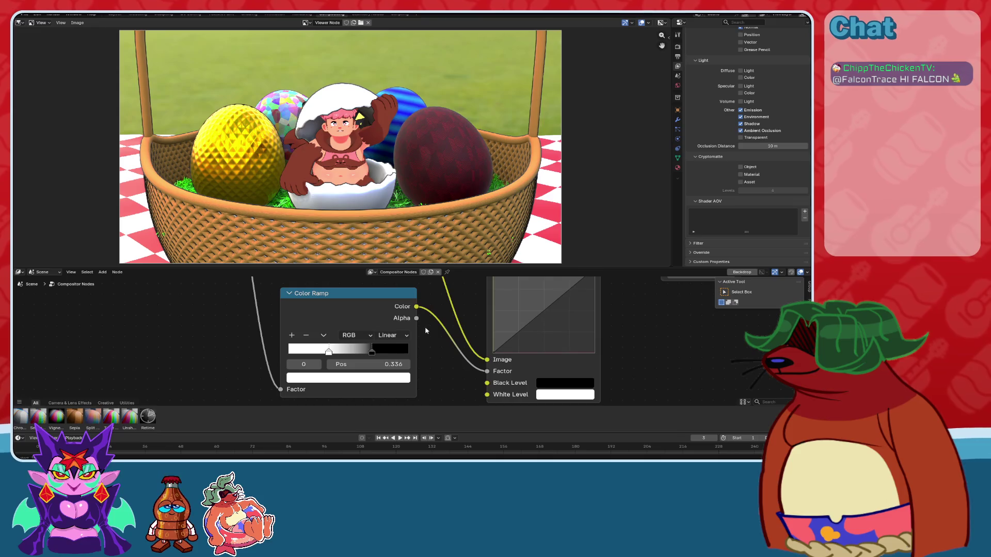
{"action": "scroll", "coordinate": [427, 333], "scroll_direction": "down", "scroll_amount": 4}
{"action": "scroll", "coordinate": [429, 345], "scroll_direction": "up", "scroll_amount": 6}
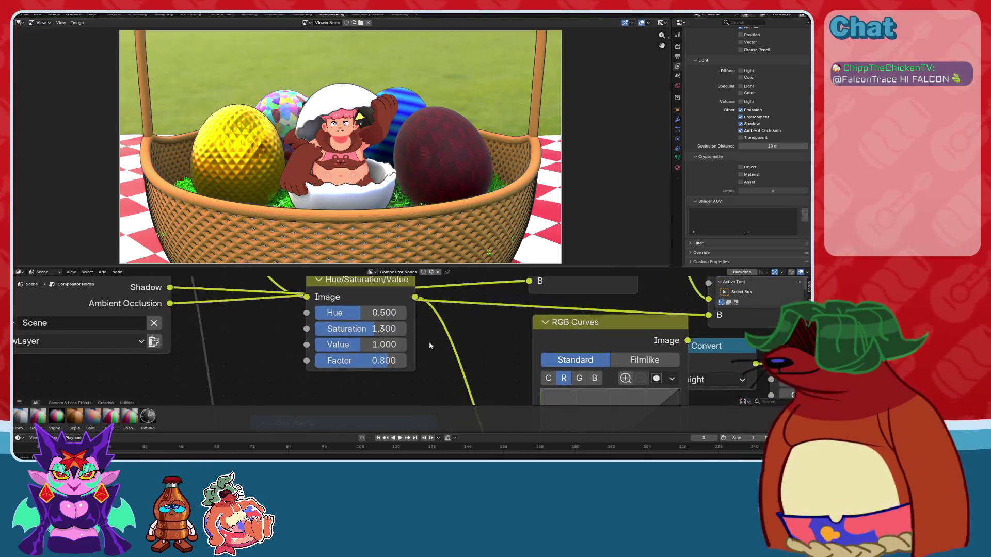
Move the To Premultiplied Alpha Convert node lower, discarding a trial saturation change and viewer link.
{"action": "middle_click_drag", "start_coordinate": [429, 346], "coordinate": [411, 362]}
{"action": "left_click_drag", "start_coordinate": [367, 352], "coordinate": [382, 352]}
{"action": "key", "text": "Escape"}
{"action": "scroll", "coordinate": [461, 358], "scroll_direction": "down", "scroll_amount": 2}
{"action": "scroll", "coordinate": [460, 358], "scroll_direction": "down", "scroll_amount": 3}
{"action": "middle_click_drag", "start_coordinate": [702, 299], "coordinate": [421, 319]}
{"action": "scroll", "coordinate": [421, 319], "scroll_direction": "down", "scroll_amount": 1}
{"action": "left_click_drag", "start_coordinate": [88, 312], "coordinate": [441, 371]}
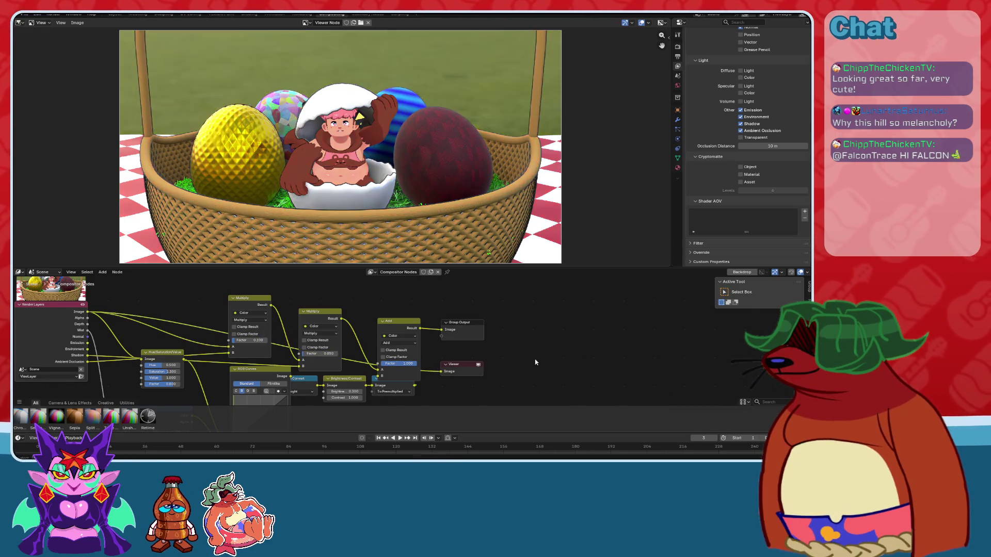
{"action": "key", "text": "ctrl+z"}
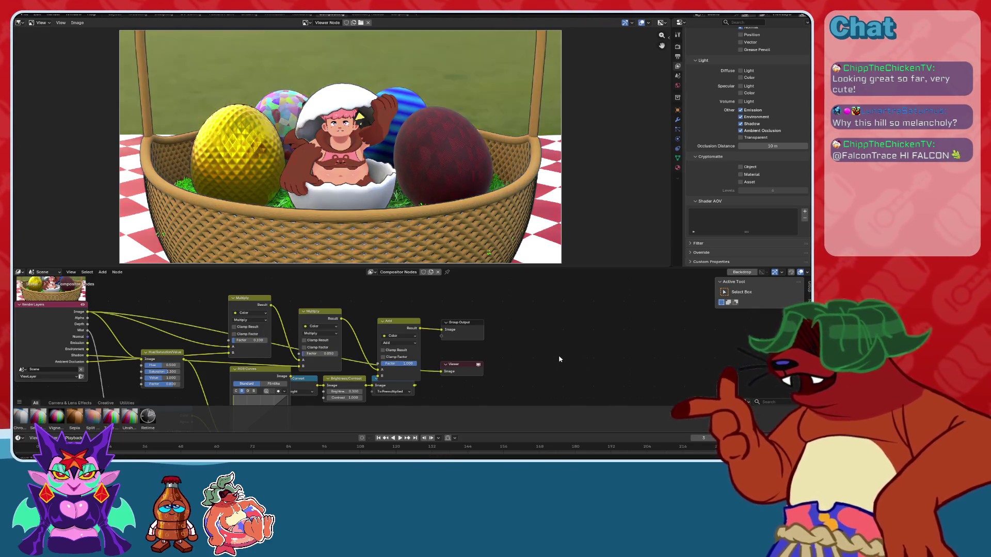
{"action": "scroll", "coordinate": [475, 365], "scroll_direction": "up", "scroll_amount": 5}
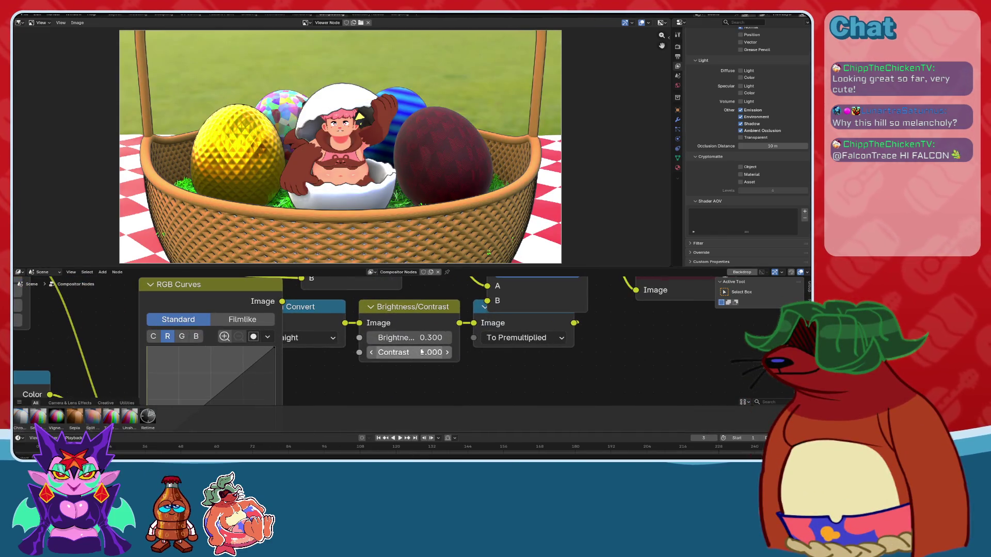
{"action": "scroll", "coordinate": [457, 384], "scroll_direction": "down", "scroll_amount": 3}
{"action": "left_click", "coordinate": [416, 352]}
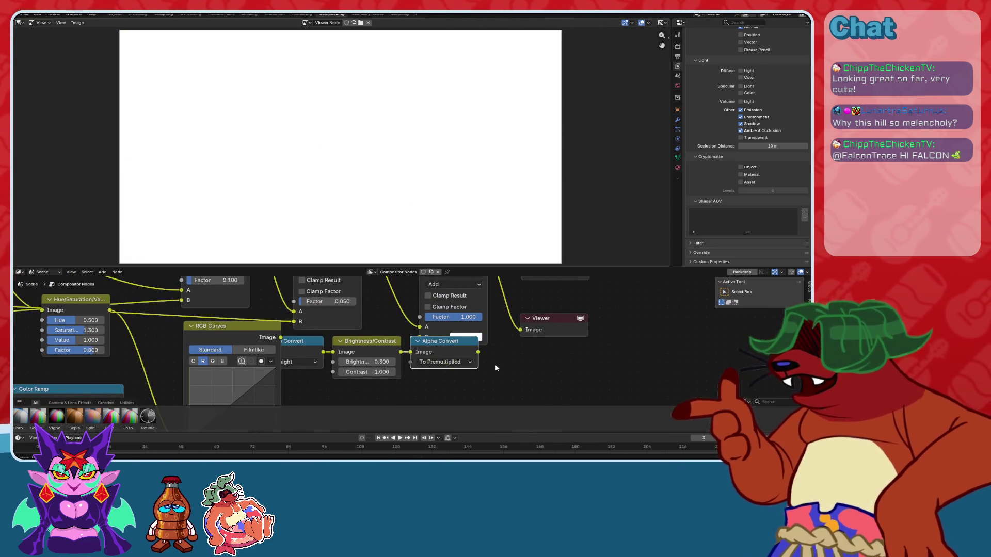
{"action": "left_click_drag", "start_coordinate": [443, 351], "coordinate": [440, 380]}
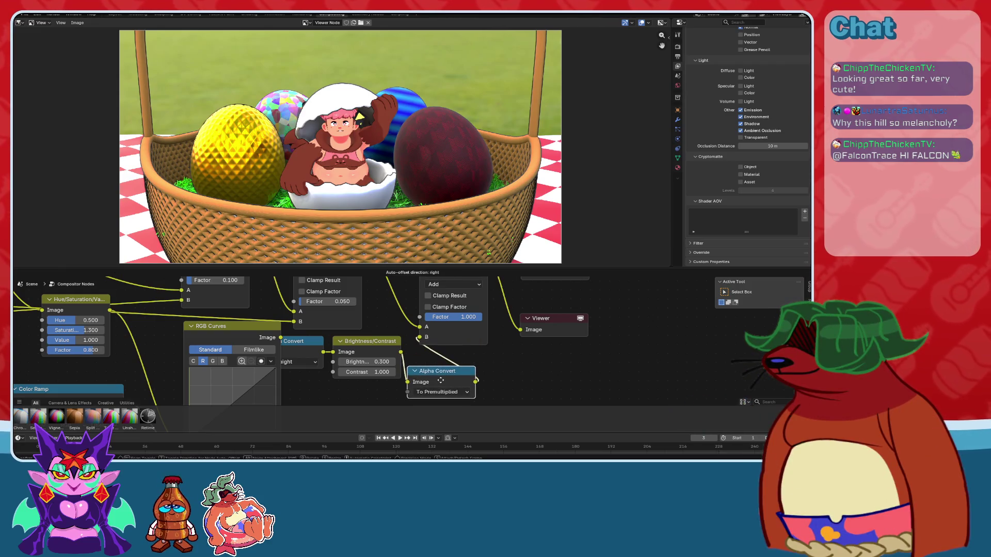
Try different Add node Factor values, then undo back to 1.000.
{"action": "left_click", "coordinate": [307, 350]}
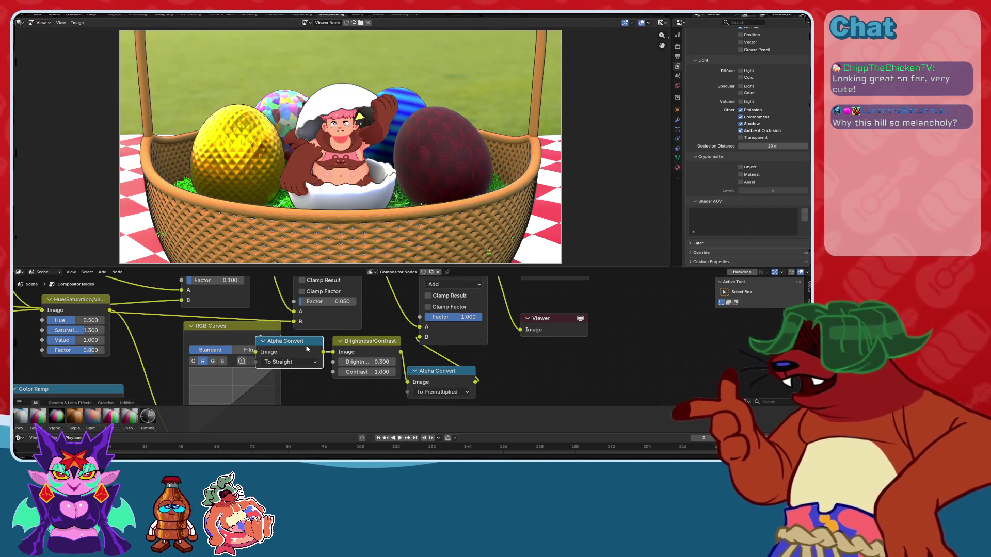
{"action": "scroll", "coordinate": [307, 350], "scroll_direction": "up", "scroll_amount": 3}
{"action": "mouse_move", "coordinate": [307, 349]}
{"action": "middle_mouse_down"}
{"action": "mouse_move", "coordinate": [432, 380]}
{"action": "mouse_move", "coordinate": [297, 374]}
{"action": "middle_mouse_up"}
{"action": "scroll", "coordinate": [432, 379], "scroll_direction": "down", "scroll_amount": 2}
{"action": "scroll", "coordinate": [477, 373], "scroll_direction": "up", "scroll_amount": 1}
{"action": "mouse_move", "coordinate": [557, 378]}
{"action": "left_mouse_down"}
{"action": "mouse_move", "coordinate": [518, 377]}
{"action": "mouse_move", "coordinate": [591, 377]}
{"action": "left_mouse_up"}
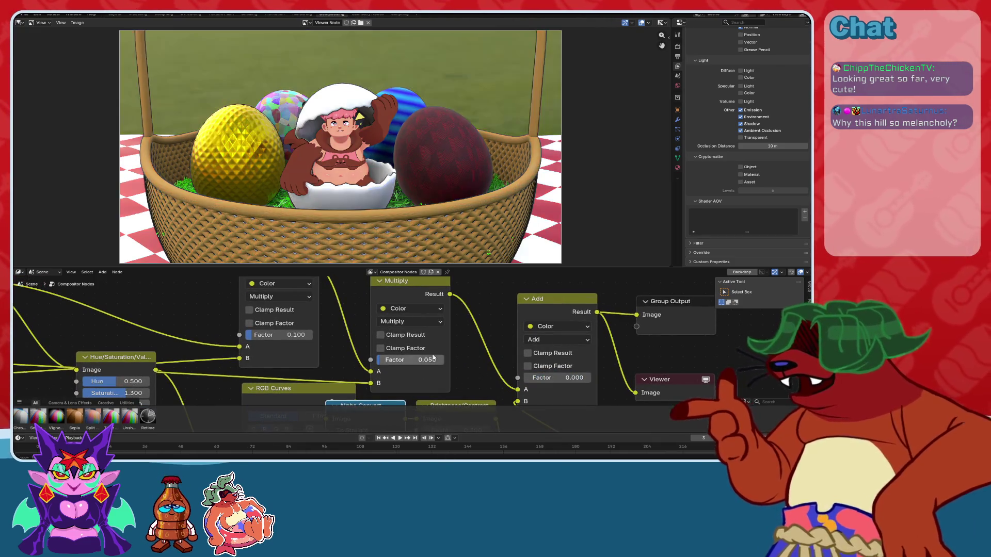
{"action": "scroll", "coordinate": [595, 368], "scroll_direction": "up", "scroll_amount": 2}
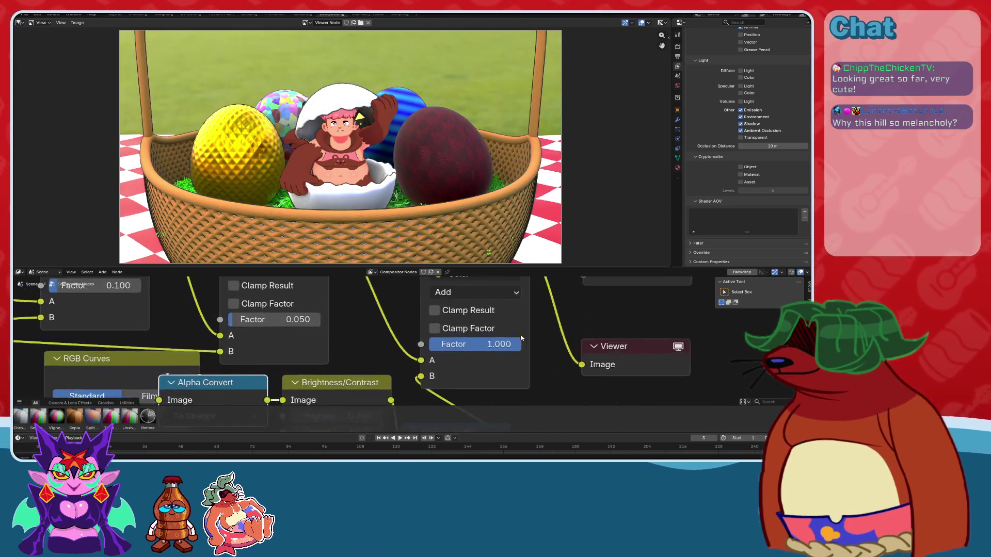
{"action": "left_click_drag", "start_coordinate": [521, 343], "coordinate": [479, 344]}
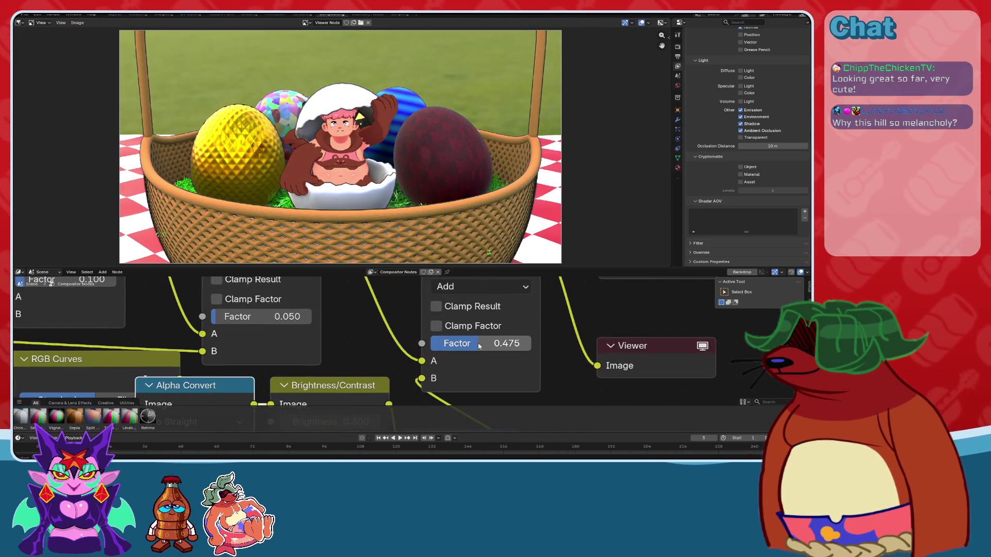
{"action": "key", "text": "ctrl+z"}
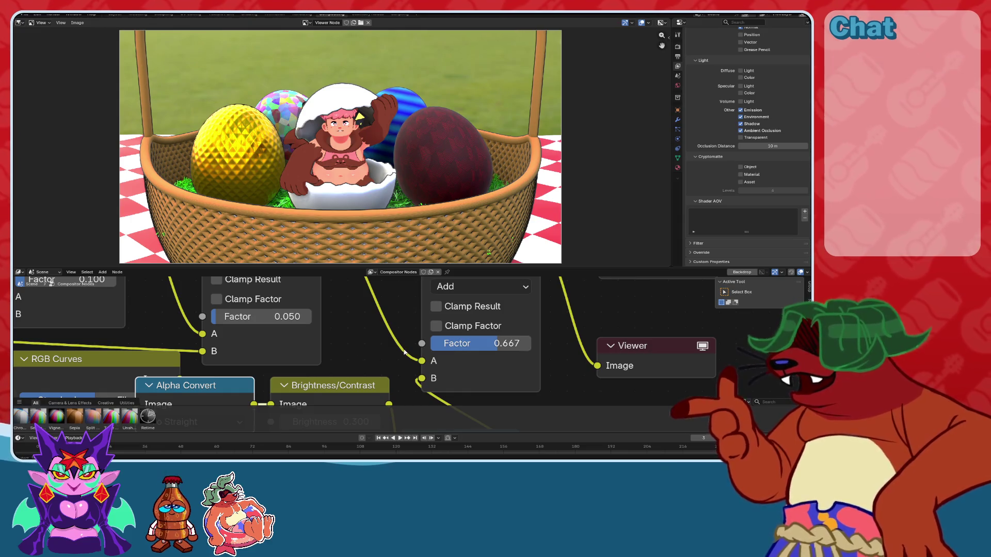
{"action": "key", "text": "ctrl+z"}
Set the second Multiply node's Factor to 0.500 after trying 0.100 and other values.
{"action": "middle_click_drag", "start_coordinate": [324, 321], "coordinate": [482, 346]}
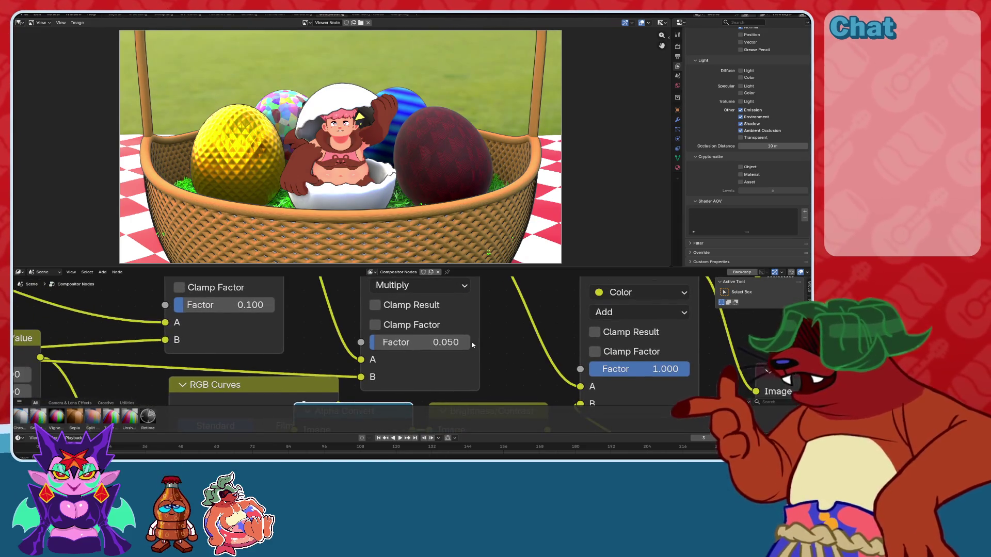
{"action": "left_click_drag", "start_coordinate": [232, 305], "coordinate": [320, 305]}
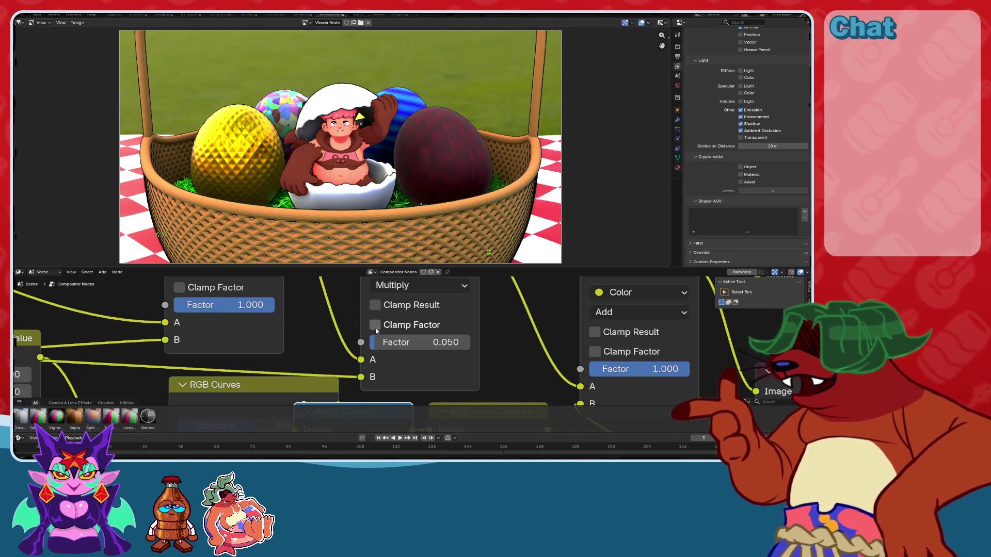
{"action": "key", "text": "ctrl+z"}
{"action": "left_click_drag", "start_coordinate": [413, 342], "coordinate": [471, 345]}
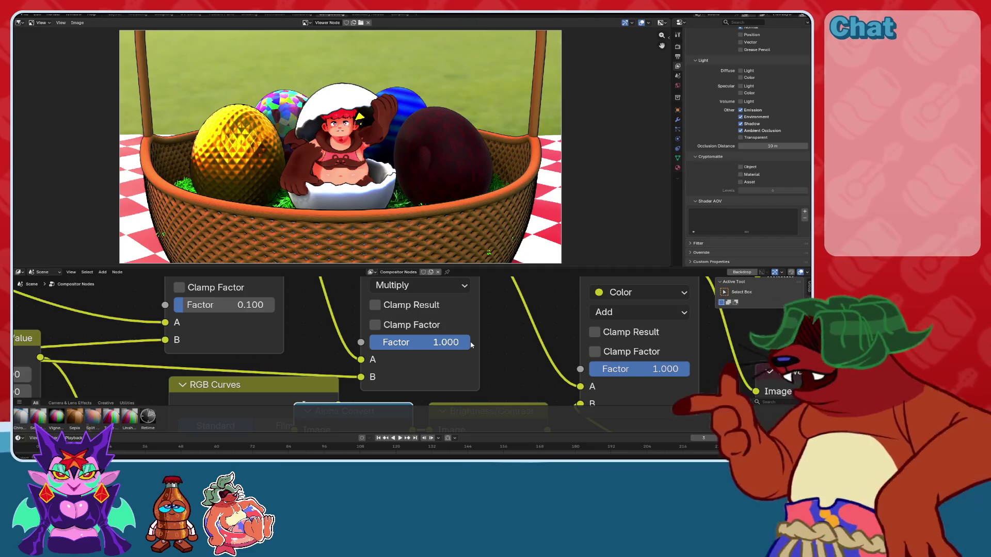
{"action": "key", "text": "ctrl+z"}
{"action": "left_click", "coordinate": [418, 343]}
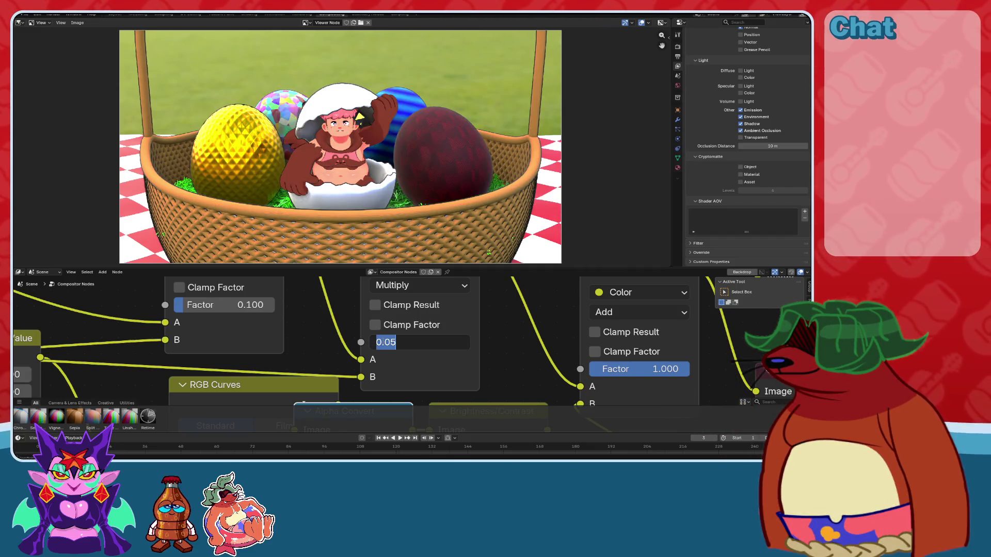
{"action": "type", "text": "0.1"}
{"action": "key", "text": "Return"}
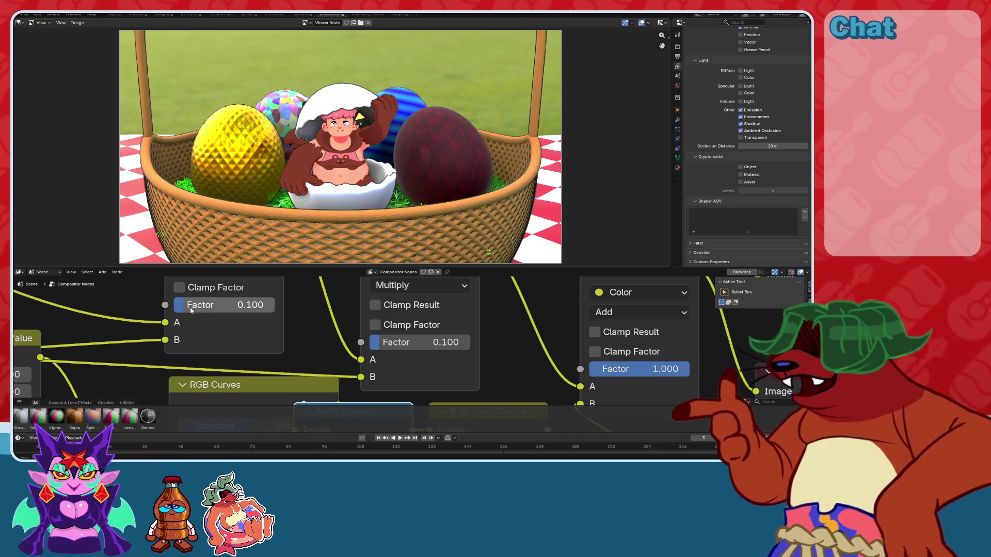
{"action": "left_click_drag", "start_coordinate": [386, 343], "coordinate": [408, 343]}
{"action": "left_click", "coordinate": [418, 342]}
{"action": "type", "text": "0.5"}
{"action": "key", "text": "Return"}
Set the first Multiply node's Factor to 0.500 as well.
{"action": "middle_click_drag", "start_coordinate": [285, 352], "coordinate": [326, 358]}
{"action": "left_click", "coordinate": [280, 312]}
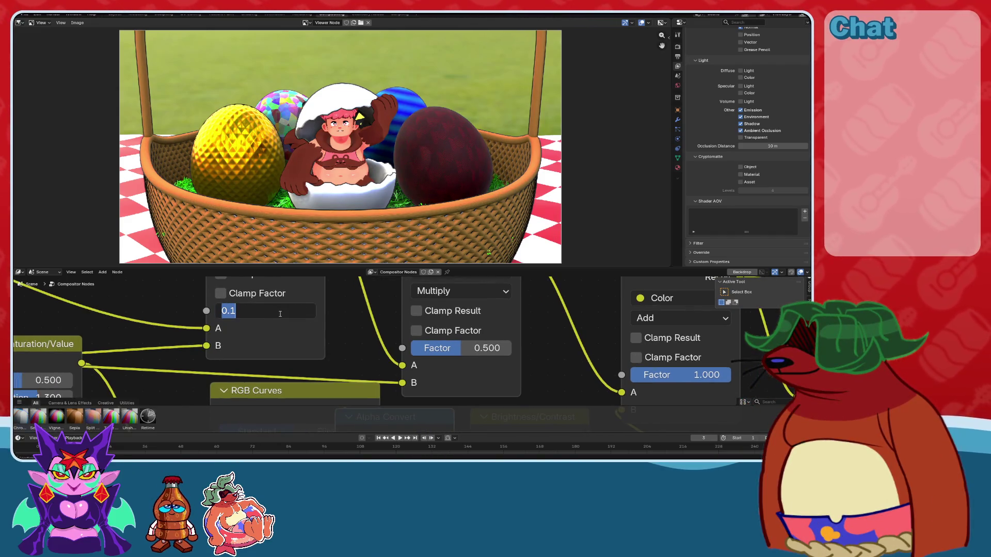
{"action": "type", "text": "0.500"}
{"action": "key", "text": "Return"}
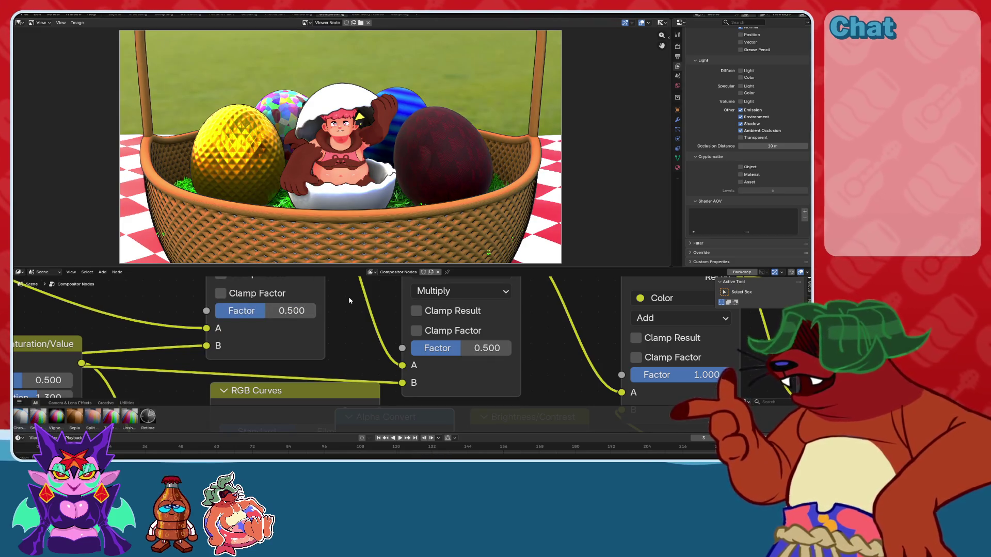
{"action": "scroll", "coordinate": [328, 371], "scroll_direction": "down", "scroll_amount": 5, "text": "shift"}
{"action": "scroll", "coordinate": [361, 361], "scroll_direction": "down", "scroll_amount": 3}
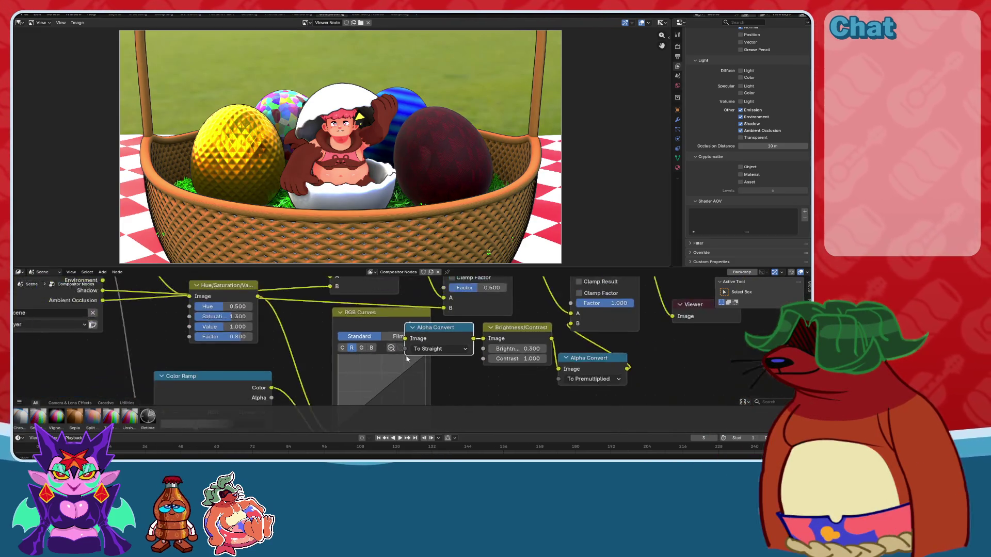
Delete the extra point from the RGB Curves' combined-channel S-curve.
{"action": "scroll", "coordinate": [361, 356], "scroll_direction": "up", "scroll_amount": 3}
{"action": "left_click", "coordinate": [347, 300]}
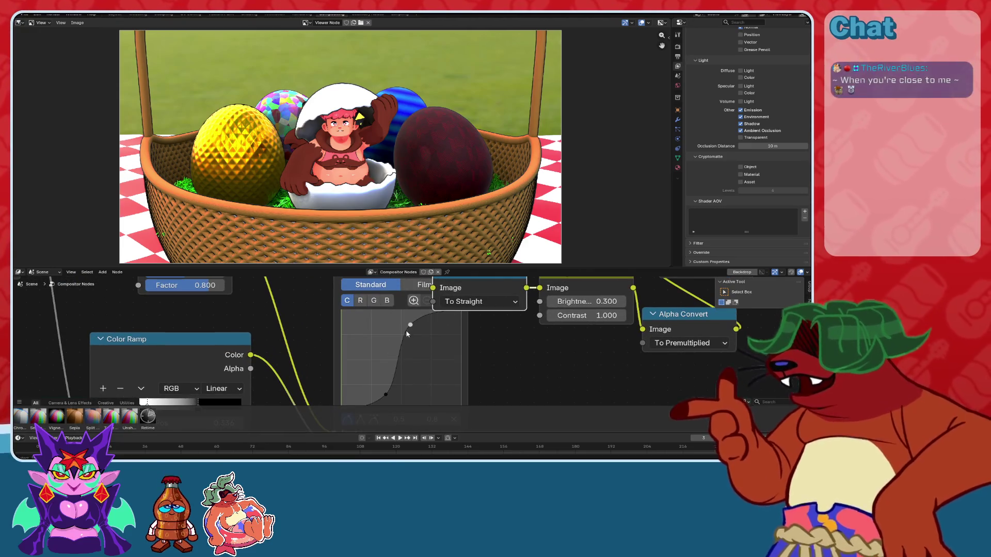
{"action": "scroll", "coordinate": [433, 365], "scroll_direction": "down", "scroll_amount": 1}
{"action": "left_click", "coordinate": [447, 404]}
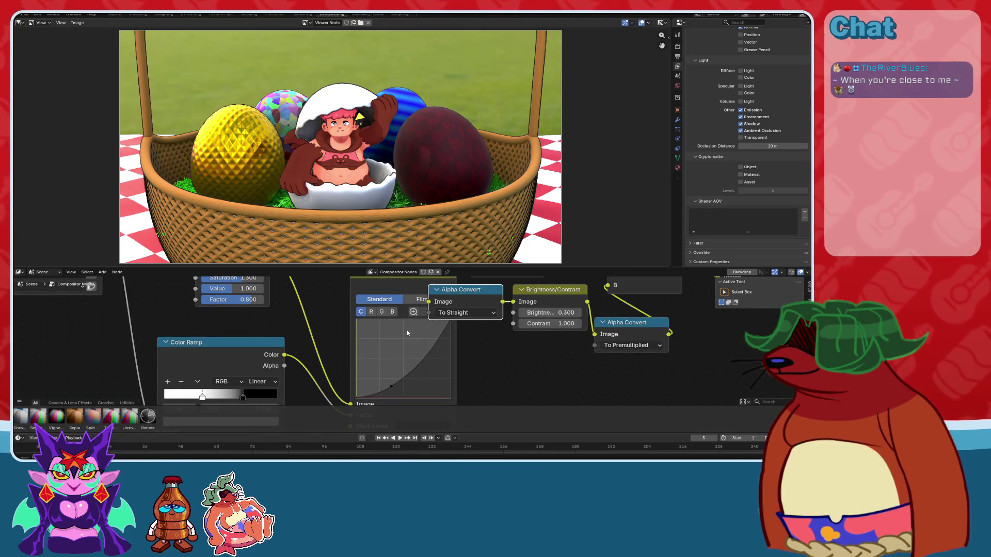
{"action": "scroll", "coordinate": [358, 204], "scroll_direction": "up", "scroll_amount": 4}
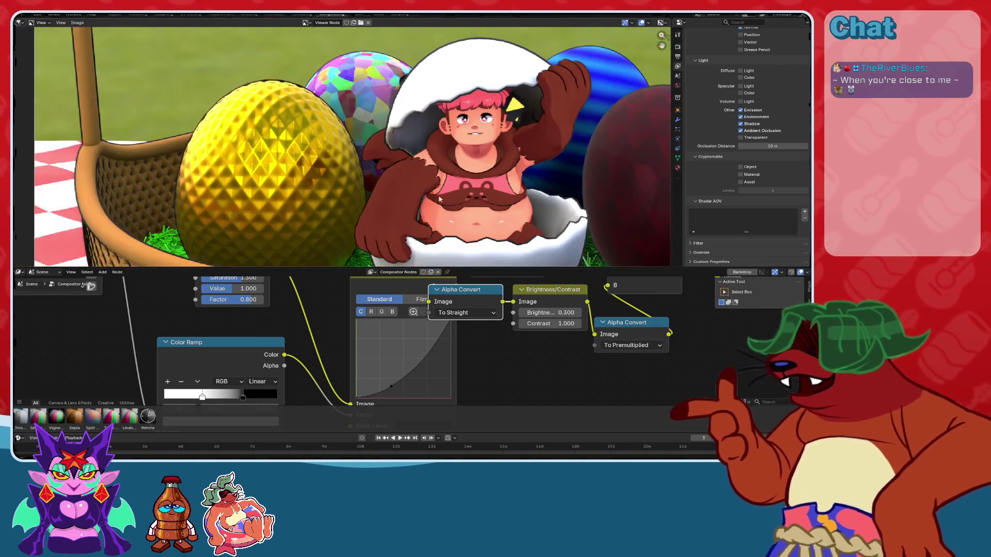
Set the Hue/Saturation/Value node's Saturation to 1.100 and save the file.
{"action": "key", "text": "Home"}
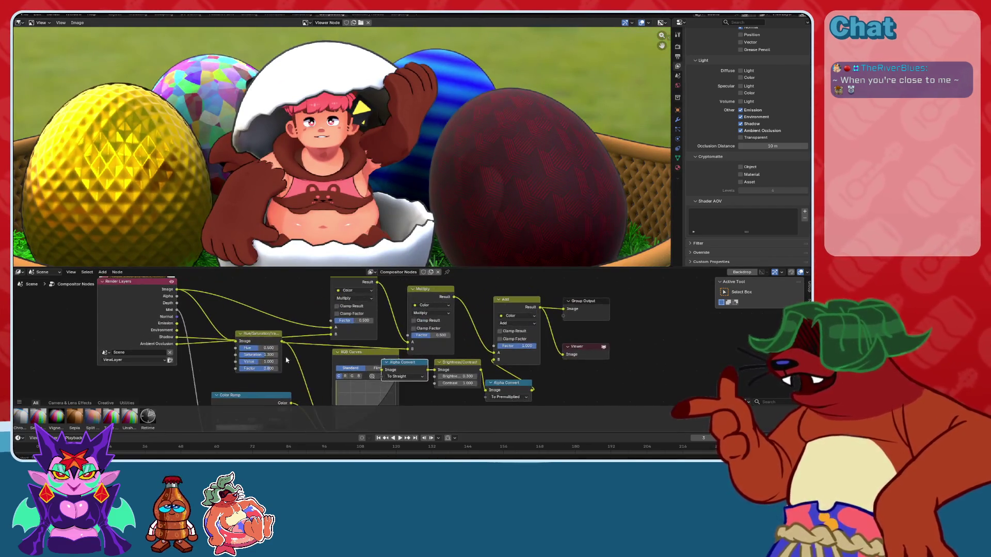
{"action": "scroll", "coordinate": [392, 359], "scroll_direction": "up", "scroll_amount": 3}
{"action": "left_click", "coordinate": [310, 353]}
{"action": "type", "text": "1"}
{"action": "key", "text": "Return"}
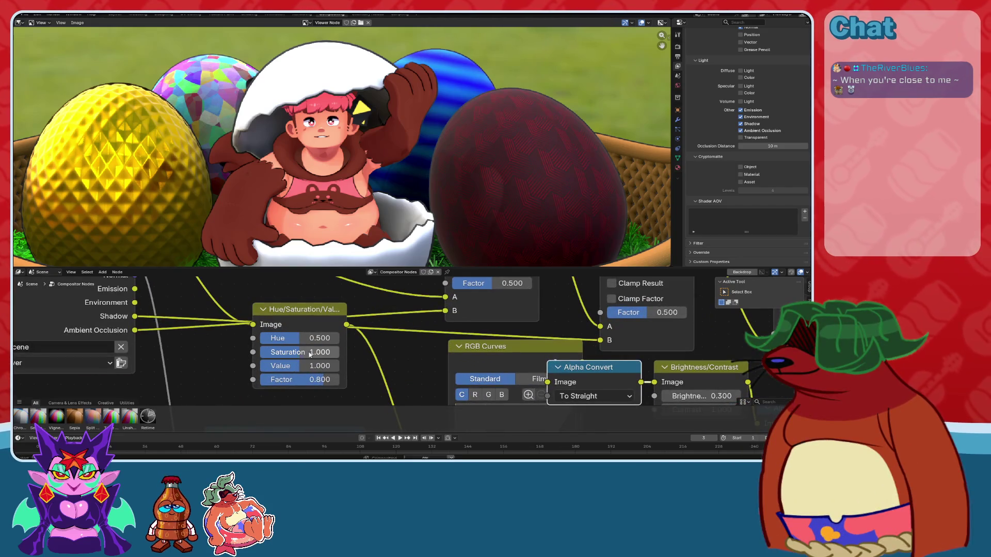
{"action": "key", "text": "ctrl+z"}
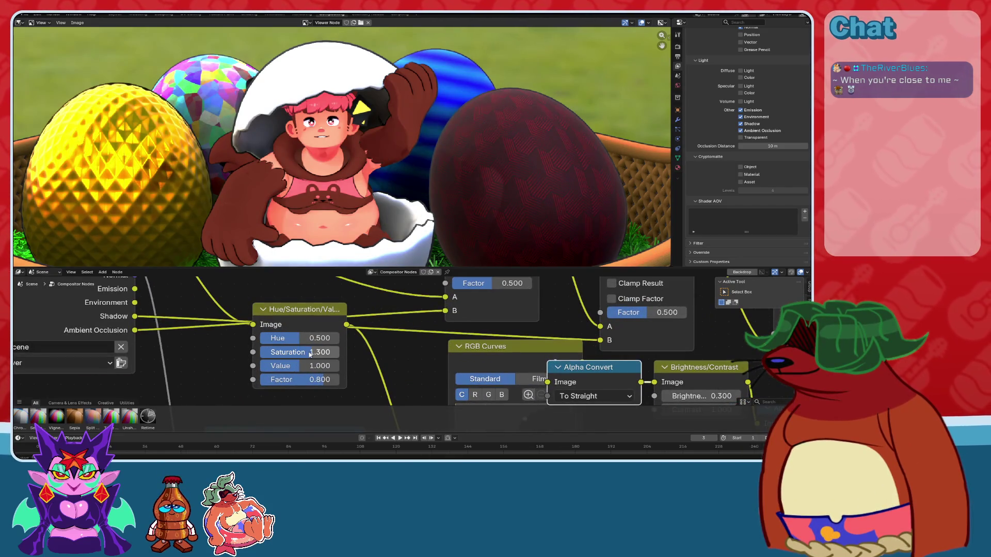
{"action": "left_click", "coordinate": [293, 353]}
{"action": "type", "text": "1.1"}
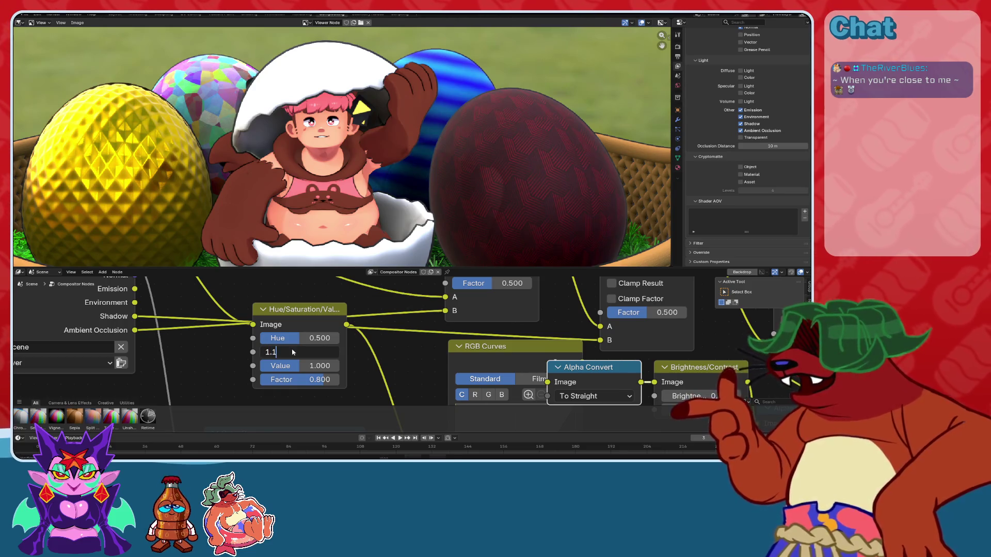
{"action": "key", "text": "Return"}
{"action": "key", "text": "ctrl+s"}
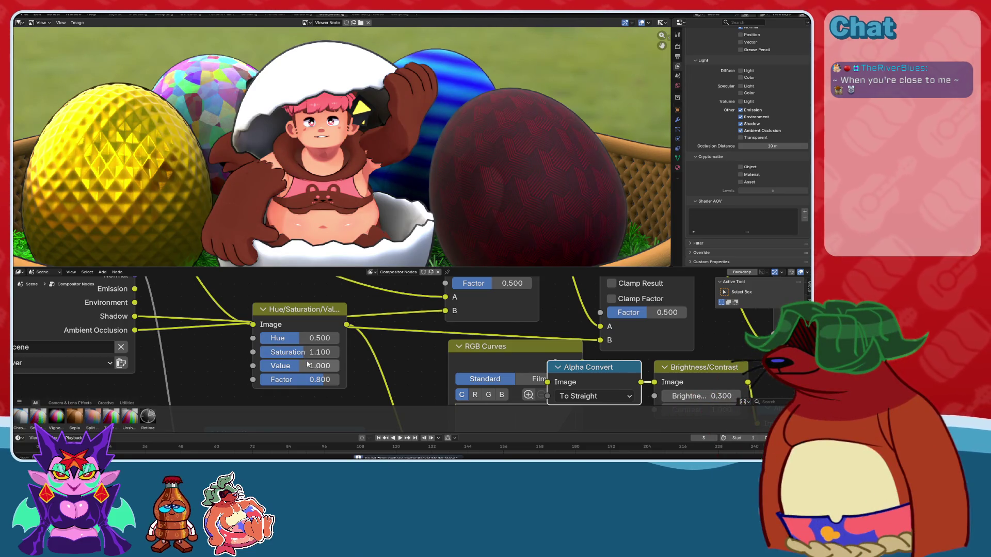
{"action": "scroll", "coordinate": [711, 320], "scroll_direction": "down", "scroll_amount": 2, "text": "shift"}
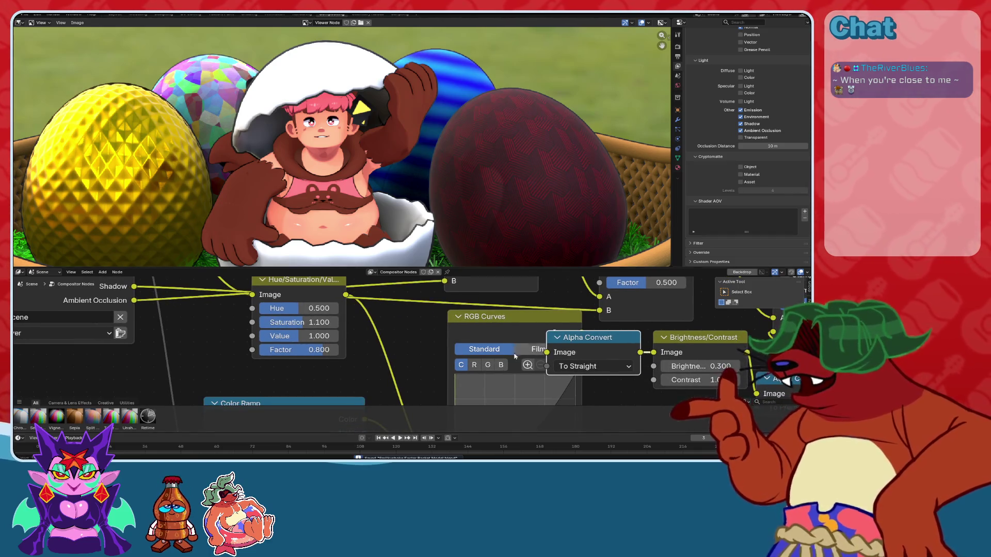
Replace the RGB Curves point with low and high points to form an S-curve.
{"action": "scroll", "coordinate": [320, 374], "scroll_direction": "up", "scroll_amount": 1}
{"action": "middle_click_drag", "start_coordinate": [222, 368], "coordinate": [311, 359]}
{"action": "mouse_move", "coordinate": [508, 364]}
{"action": "middle_mouse_down"}
{"action": "mouse_move", "coordinate": [238, 433]}
{"action": "mouse_move", "coordinate": [227, 439]}
{"action": "mouse_move", "coordinate": [228, 483]}
{"action": "mouse_move", "coordinate": [231, 453]}
{"action": "middle_mouse_up"}
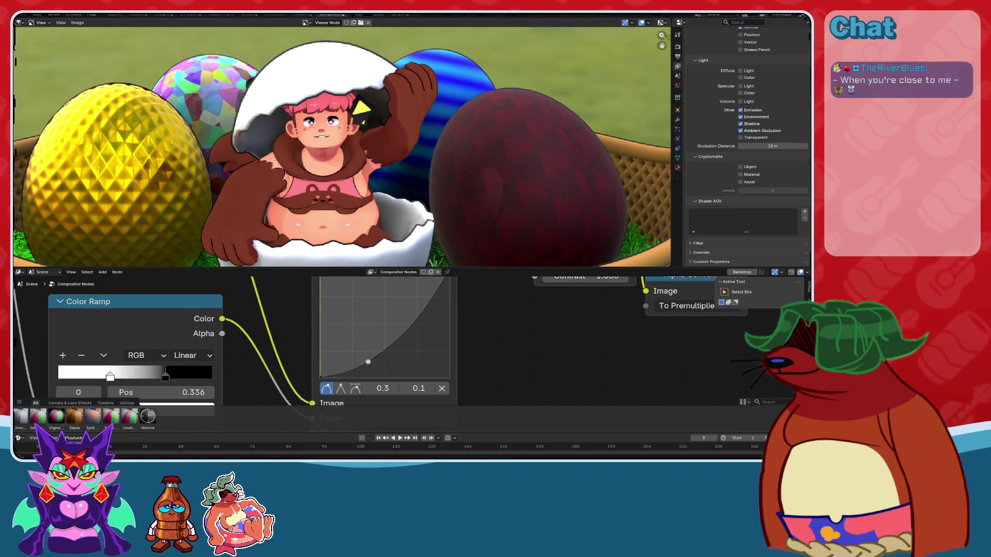
{"action": "key", "text": "Delete"}
{"action": "middle_click_drag", "start_coordinate": [430, 345], "coordinate": [432, 352]}
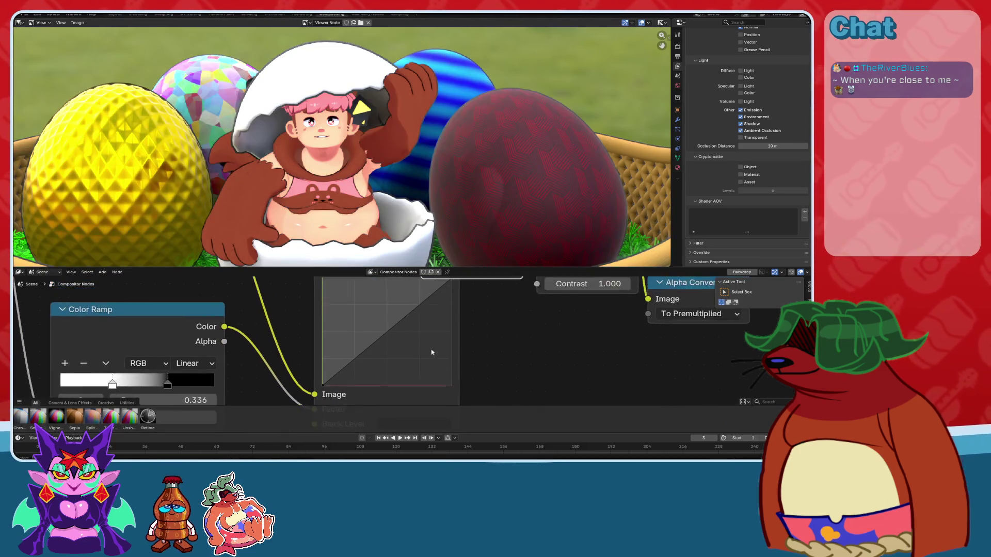
{"action": "scroll", "coordinate": [411, 364], "scroll_direction": "down", "scroll_amount": 1}
{"action": "left_click_drag", "start_coordinate": [362, 363], "coordinate": [359, 370]}
{"action": "left_click_drag", "start_coordinate": [419, 324], "coordinate": [418, 305]}
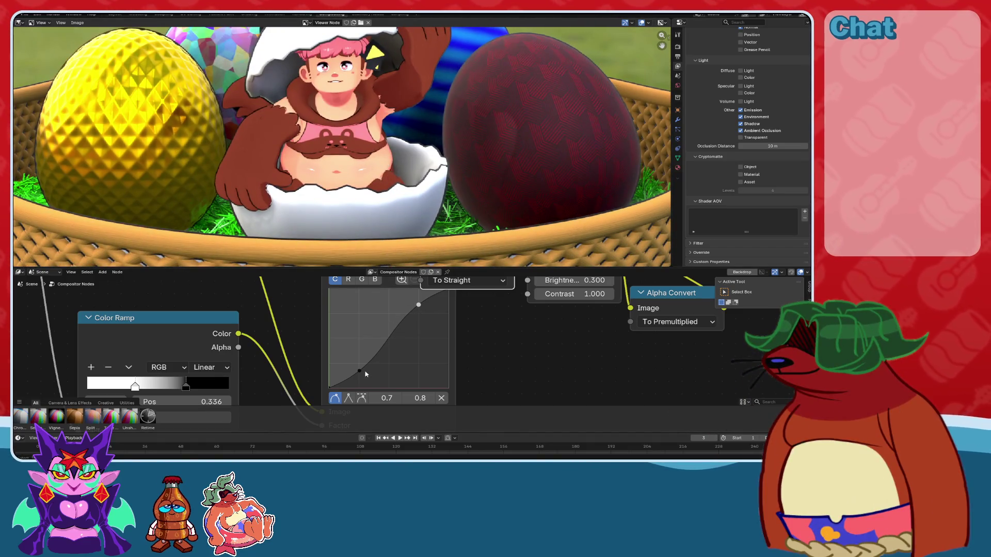
{"action": "left_click_drag", "start_coordinate": [364, 371], "coordinate": [370, 371]}
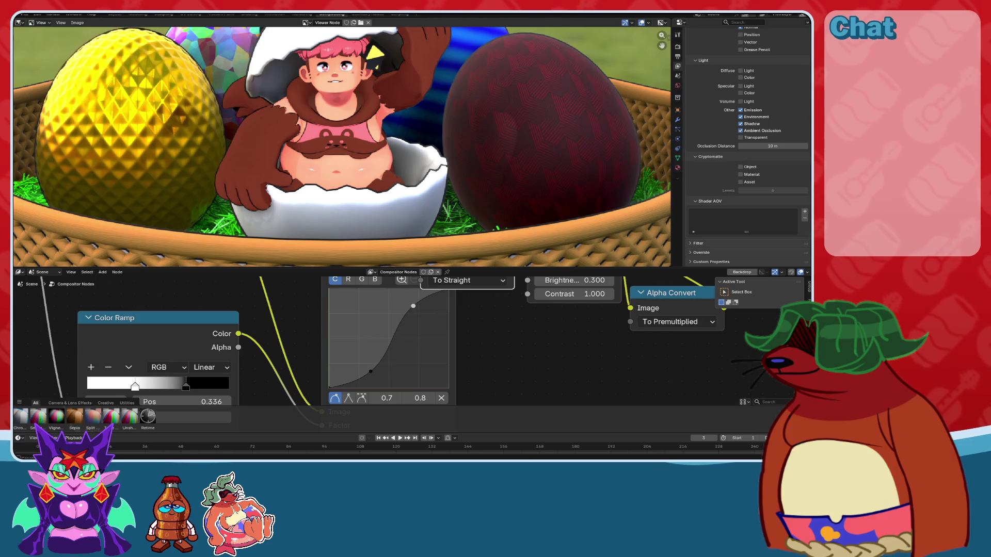
Set the Hue/Saturation node's Saturation to 1.100.
{"action": "scroll", "coordinate": [314, 160], "scroll_direction": "down", "scroll_amount": 3}
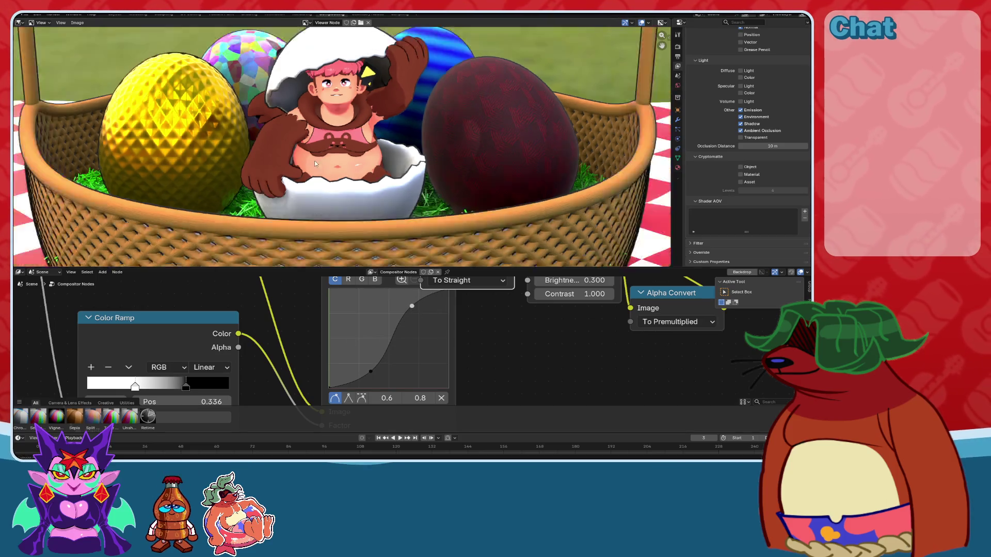
{"action": "scroll", "coordinate": [368, 194], "scroll_direction": "up", "scroll_amount": 5}
{"action": "scroll", "coordinate": [369, 194], "scroll_direction": "up", "scroll_amount": 3}
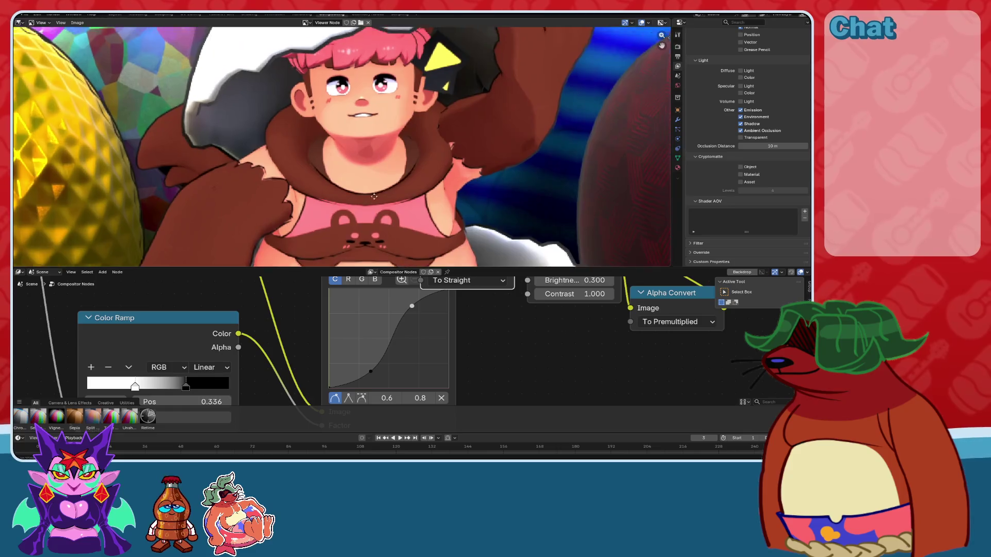
{"action": "mouse_move", "coordinate": [271, 358]}
{"action": "middle_mouse_down"}
{"action": "mouse_move", "coordinate": [401, 339]}
{"action": "mouse_move", "coordinate": [395, 446]}
{"action": "middle_mouse_up"}
{"action": "left_click_drag", "start_coordinate": [292, 327], "coordinate": [299, 327]}
Pan and zoom around the RGB Curves, Alpha Convert nodes and the render preview.
{"action": "scroll", "coordinate": [292, 338], "scroll_direction": "down", "scroll_amount": 2}
{"action": "middle_click_drag", "start_coordinate": [327, 344], "coordinate": [155, 335]}
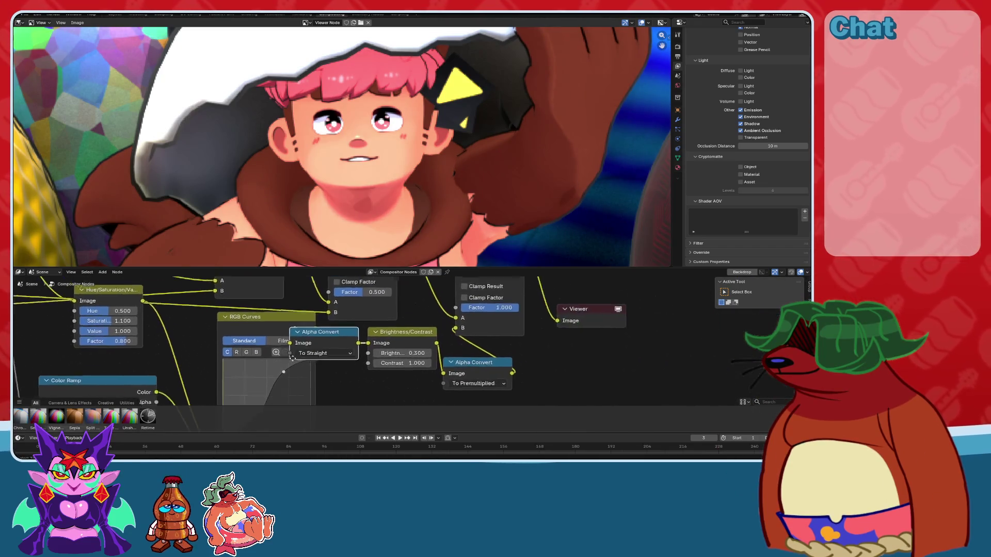
{"action": "scroll", "coordinate": [154, 336], "scroll_direction": "up", "scroll_amount": 3}
{"action": "mouse_move", "coordinate": [387, 330]}
{"action": "middle_mouse_down"}
{"action": "mouse_move", "coordinate": [546, 320]}
{"action": "mouse_move", "coordinate": [541, 368]}
{"action": "middle_mouse_up"}
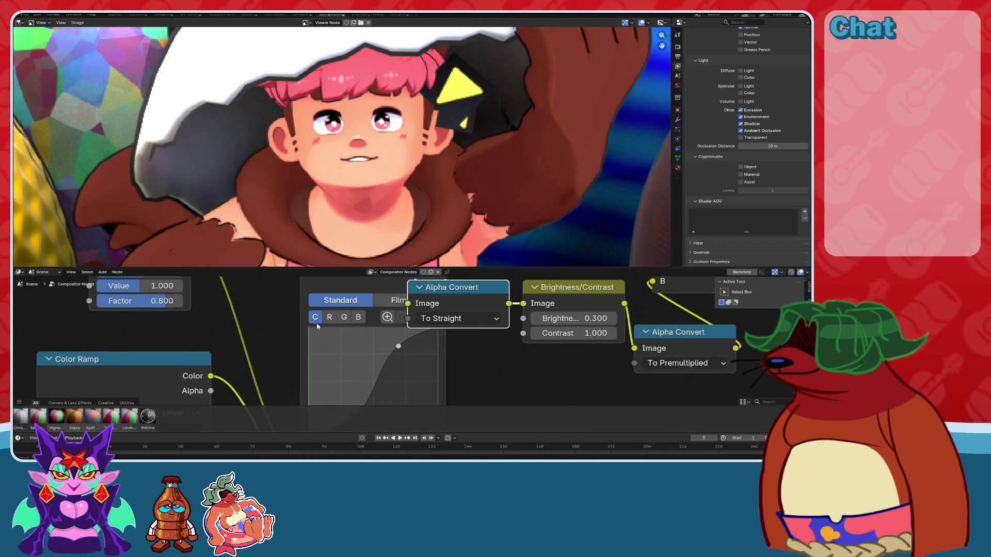
{"action": "scroll", "coordinate": [361, 152], "scroll_direction": "down", "scroll_amount": 4}
{"action": "scroll", "coordinate": [361, 153], "scroll_direction": "up", "scroll_amount": 6}
{"action": "scroll", "coordinate": [361, 153], "scroll_direction": "down", "scroll_amount": 5}
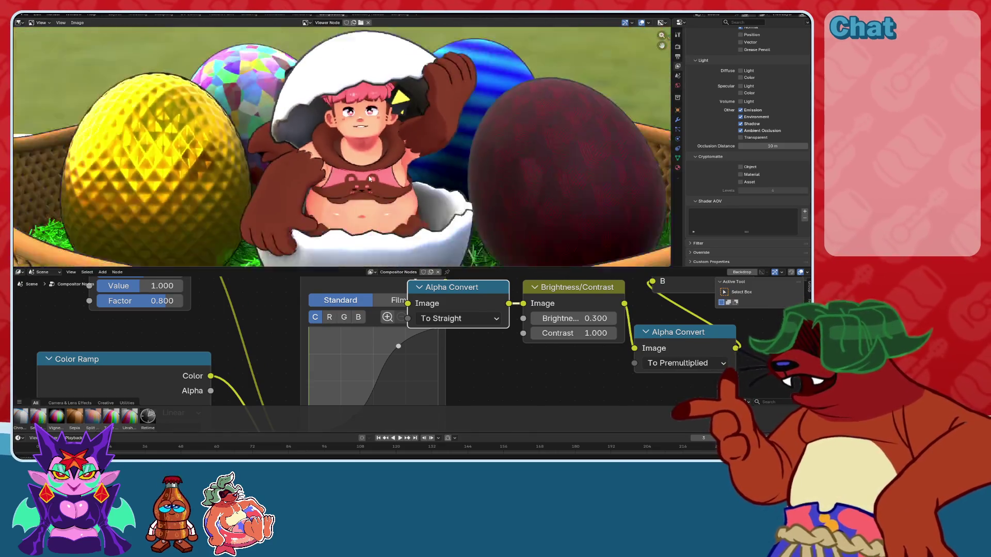
{"action": "scroll", "coordinate": [404, 152], "scroll_direction": "up", "scroll_amount": 6}
{"action": "scroll", "coordinate": [350, 196], "scroll_direction": "down", "scroll_amount": 5}
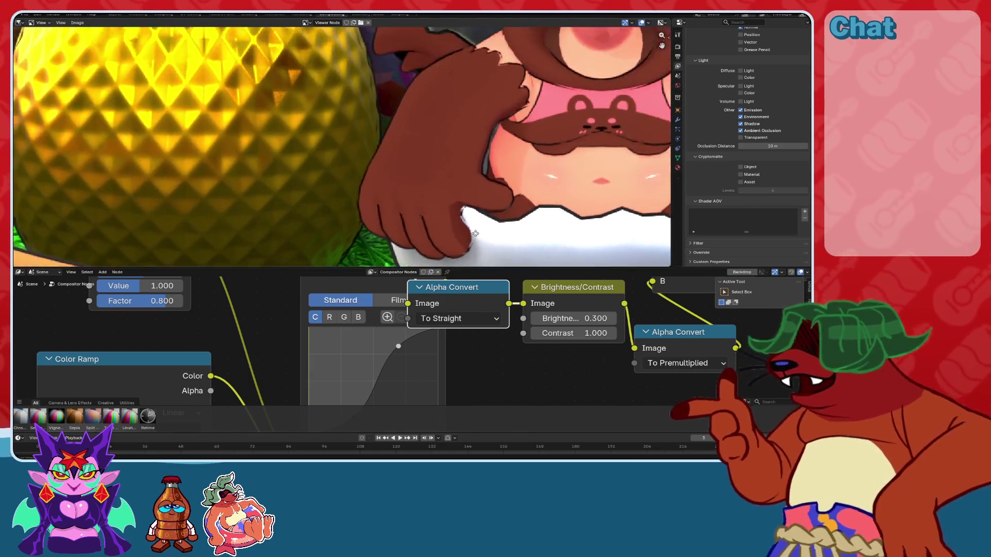
{"action": "middle_click_drag", "start_coordinate": [401, 151], "coordinate": [379, 202]}
Lower the second Multiply node's factor to 0.025.
{"action": "key", "text": "Home"}
{"action": "scroll", "coordinate": [165, 327], "scroll_direction": "up", "scroll_amount": 4}
{"action": "scroll", "coordinate": [164, 327], "scroll_direction": "down", "scroll_amount": 1}
{"action": "middle_click_drag", "start_coordinate": [304, 361], "coordinate": [402, 380]}
{"action": "left_click_drag", "start_coordinate": [428, 369], "coordinate": [361, 371]}
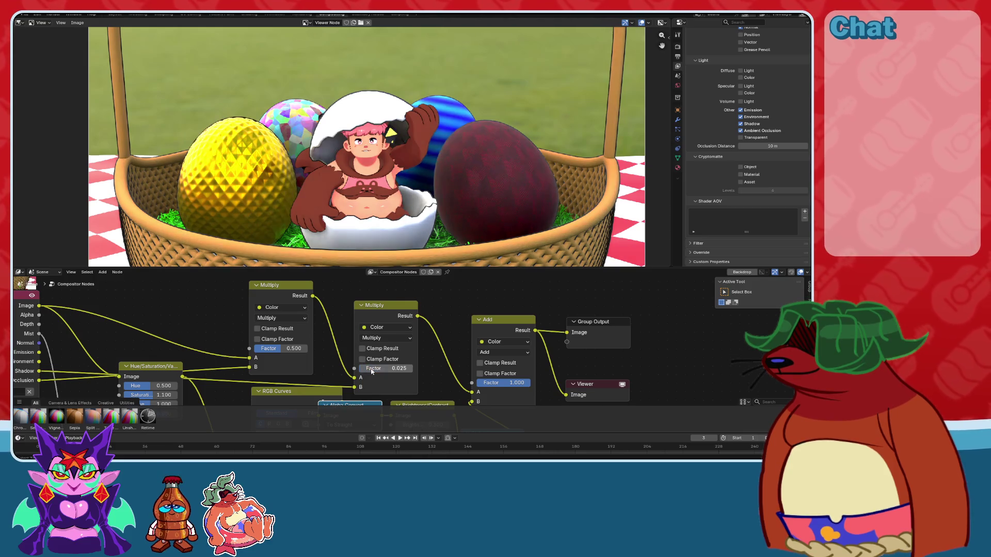
{"action": "left_click", "coordinate": [374, 370]}
{"action": "type", "text": "0.1"}
{"action": "key", "text": "Return"}
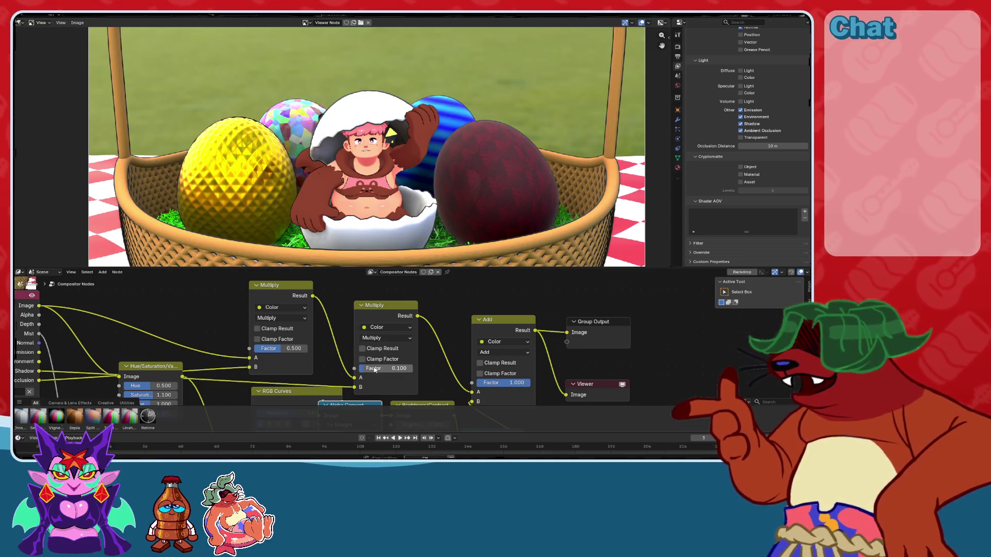
{"action": "left_click", "coordinate": [255, 352]}
{"action": "type", "text": "0.5"}
{"action": "key", "text": "Return"}
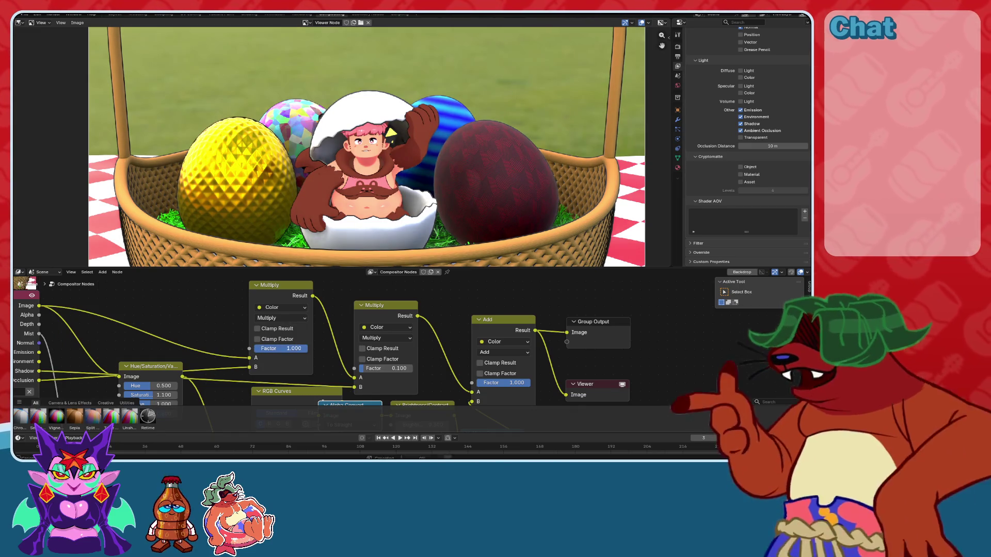
{"action": "key", "text": "ctrl+z"}
{"action": "left_click", "coordinate": [277, 350]}
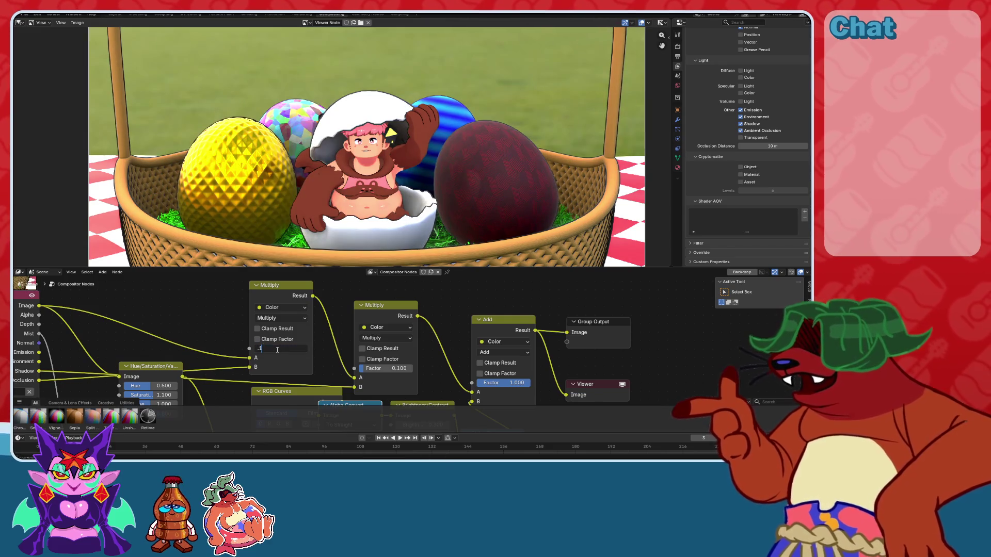
{"action": "key", "text": "Return"}
{"action": "type", "text": ".2"}
{"action": "key", "text": "Return"}
{"action": "key", "text": "ctrl+s"}
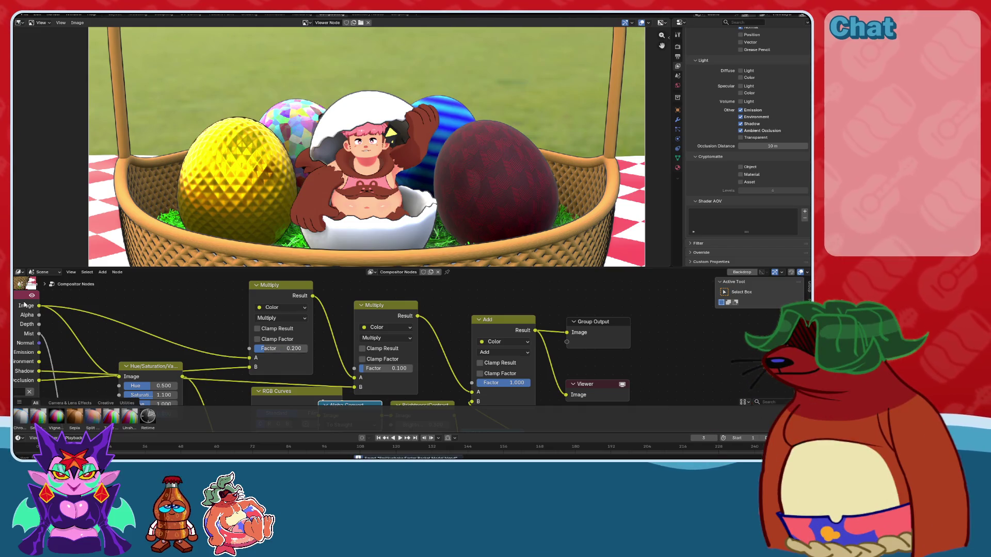
{"action": "middle_click_drag", "start_coordinate": [427, 170], "coordinate": [436, 149]}
{"action": "scroll", "coordinate": [438, 148], "scroll_direction": "up", "scroll_amount": 3}
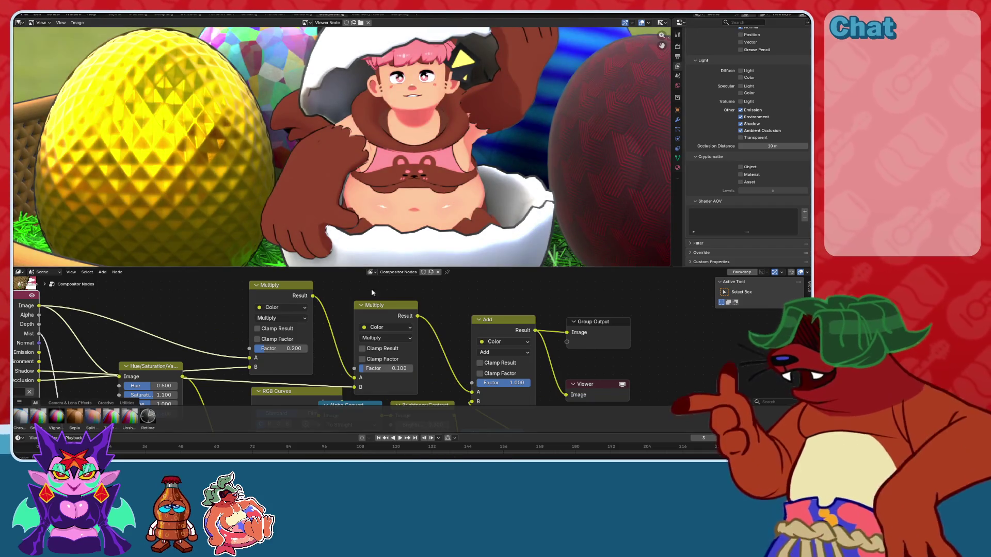
{"action": "scroll", "coordinate": [372, 292], "scroll_direction": "up", "scroll_amount": 2}
{"action": "mouse_move", "coordinate": [253, 347]}
{"action": "left_mouse_down"}
{"action": "mouse_move", "coordinate": [282, 350]}
{"action": "mouse_move", "coordinate": [227, 347]}
{"action": "left_mouse_up"}
{"action": "left_click", "coordinate": [245, 347]}
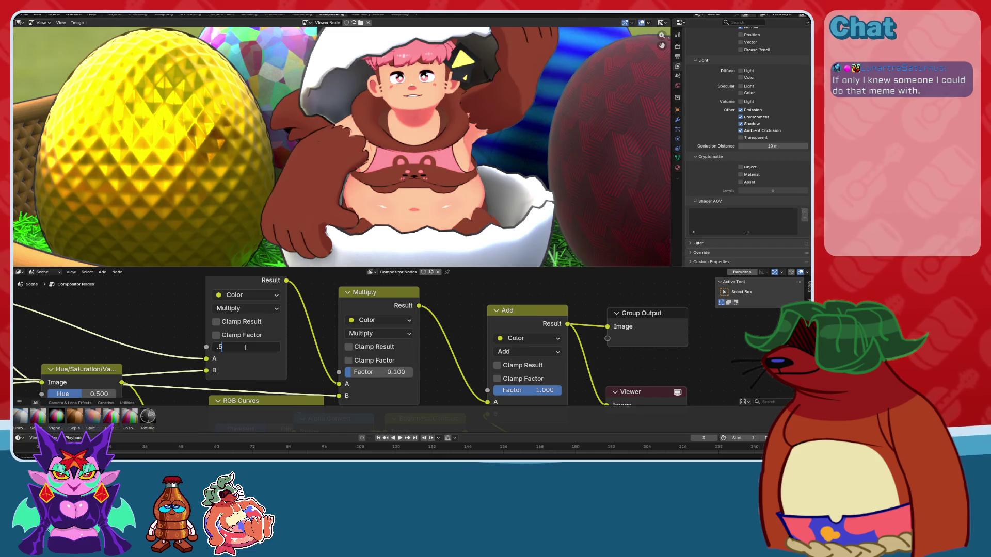
{"action": "key", "text": "Return"}
{"action": "key", "text": "ctrl+s"}
{"action": "middle_click_drag", "start_coordinate": [391, 389], "coordinate": [374, 371]}
{"action": "left_click", "coordinate": [356, 355]}
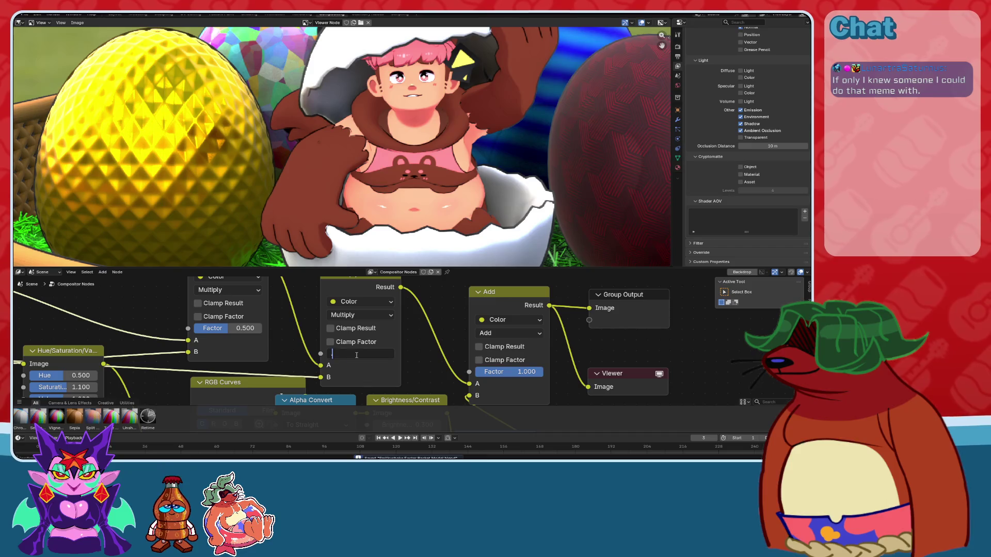
{"action": "type", "text": ".5"}
{"action": "key", "text": "Return"}
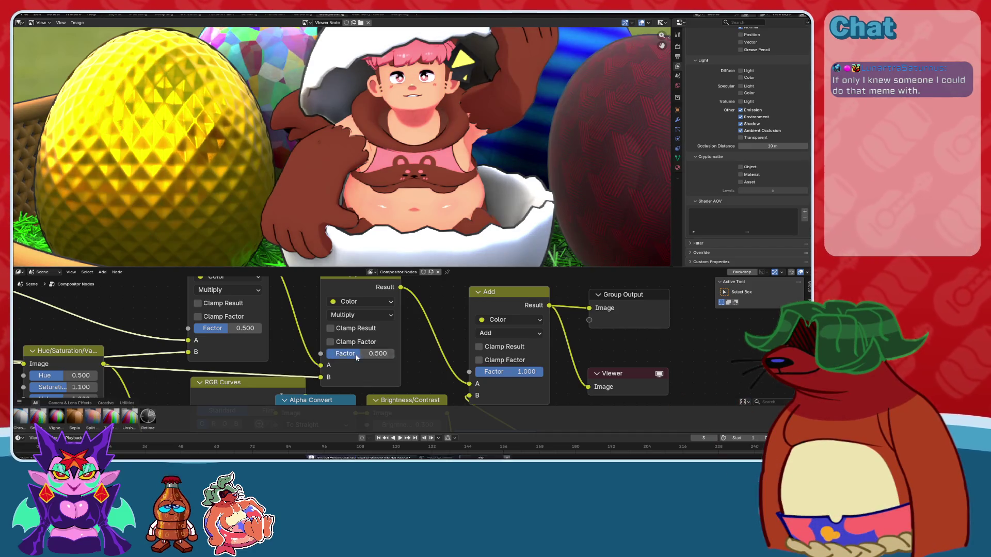
{"action": "scroll", "coordinate": [356, 357], "scroll_direction": "down", "scroll_amount": 2}
{"action": "left_click_drag", "start_coordinate": [81, 300], "coordinate": [526, 377]}
{"action": "left_click", "coordinate": [487, 358], "text": "ctrl+shift"}
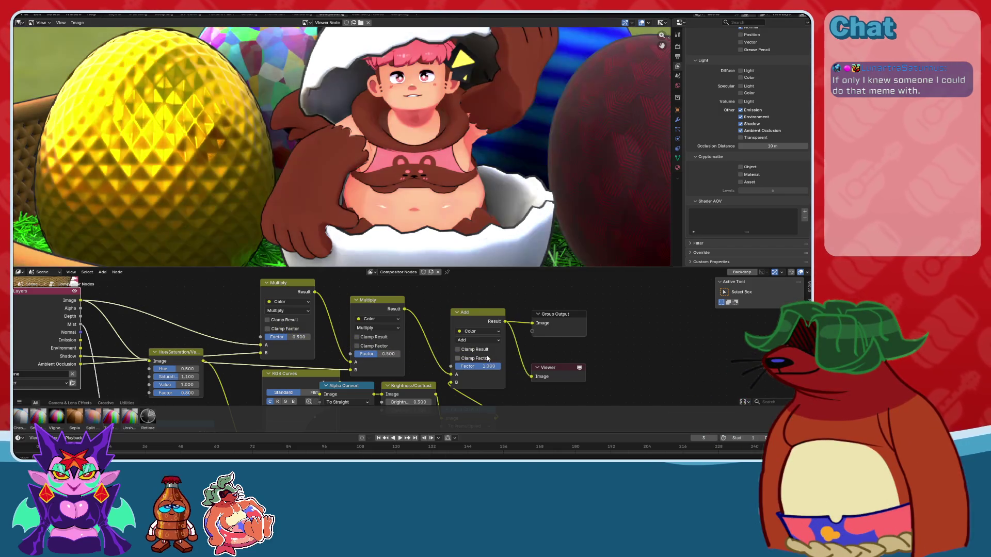
{"action": "scroll", "coordinate": [413, 336], "scroll_direction": "up", "scroll_amount": 2}
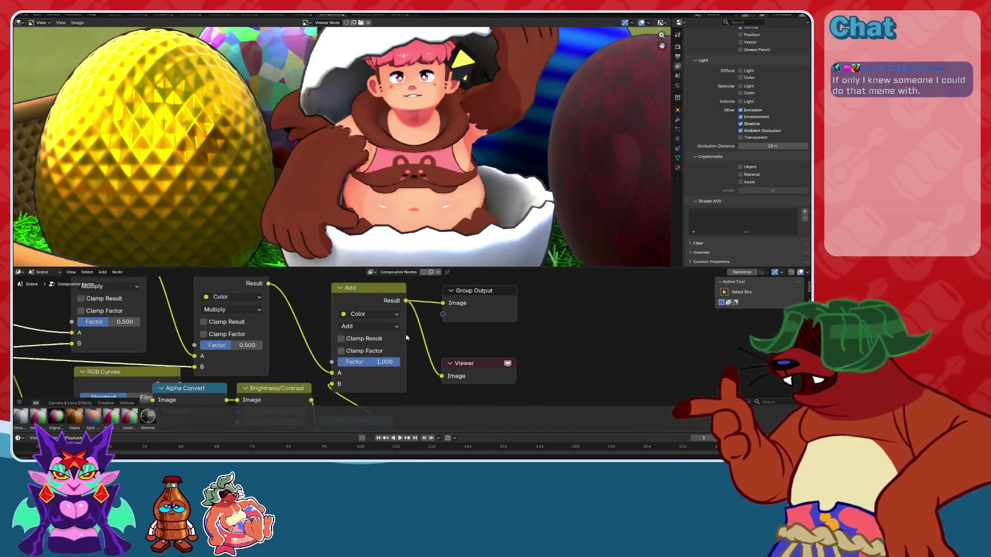
{"action": "left_click_drag", "start_coordinate": [386, 365], "coordinate": [370, 365]}
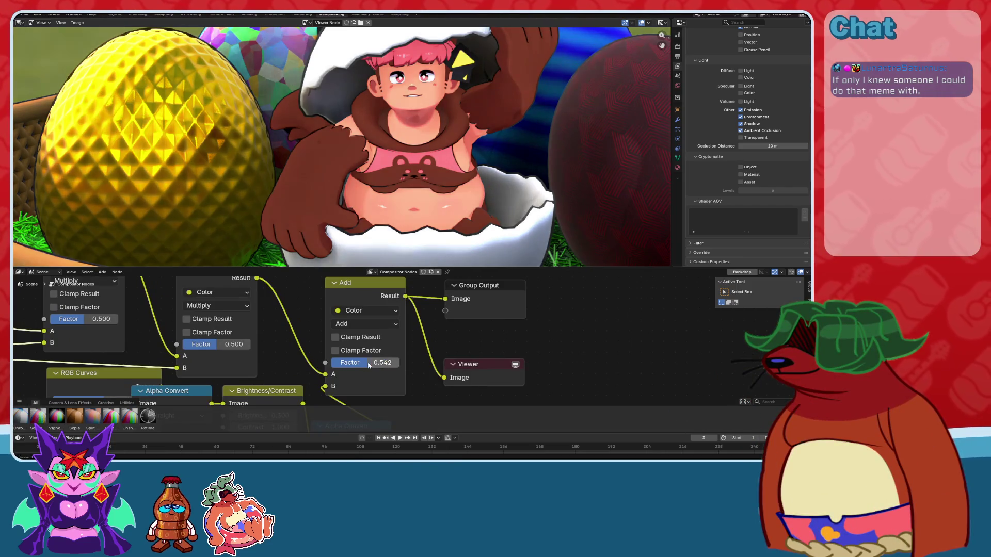
{"action": "left_click", "coordinate": [365, 362]}
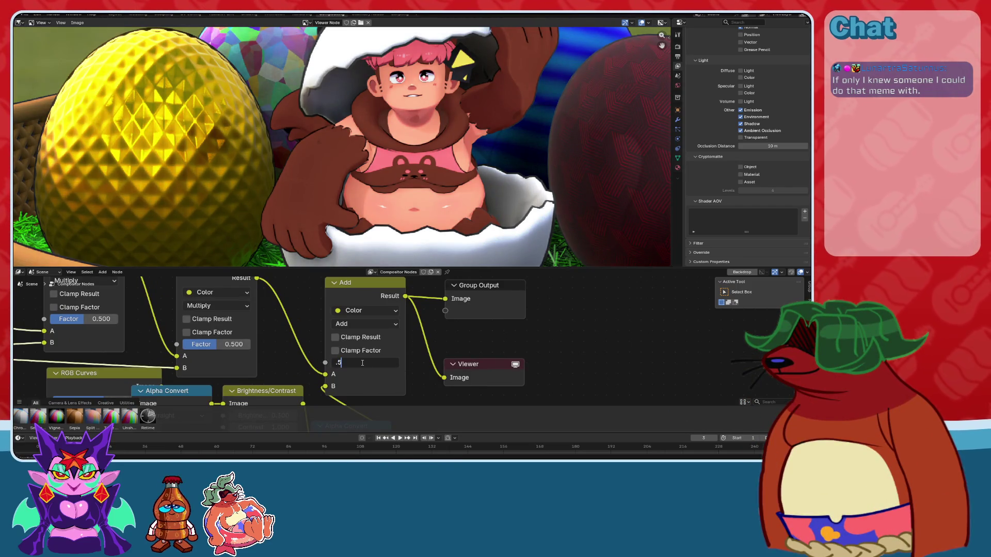
{"action": "key", "text": "Return"}
{"action": "scroll", "coordinate": [362, 362], "scroll_direction": "down", "scroll_amount": 3}
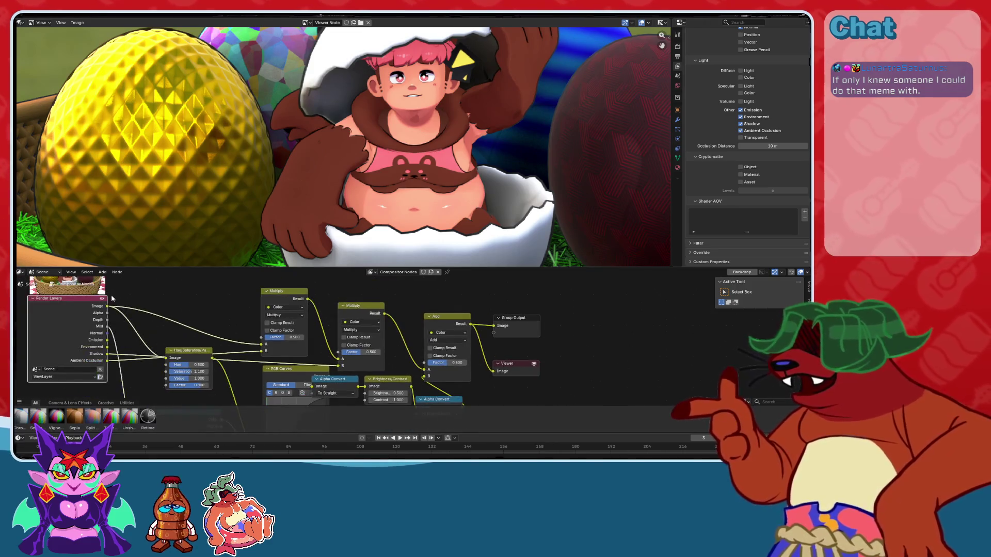
{"action": "left_click_drag", "start_coordinate": [107, 306], "coordinate": [496, 370]}
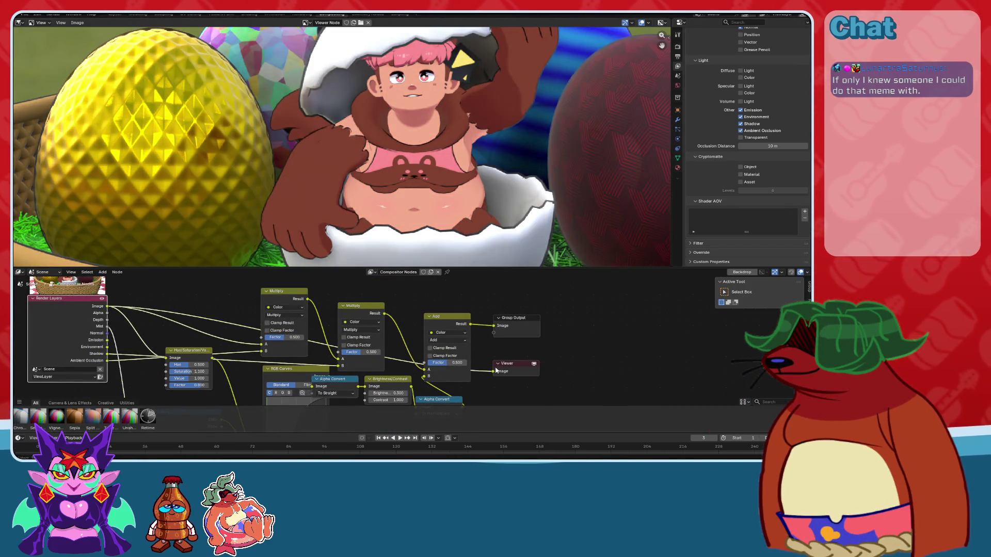
{"action": "key", "text": "ctrl+z"}
{"action": "scroll", "coordinate": [462, 200], "scroll_direction": "up", "scroll_amount": 4}
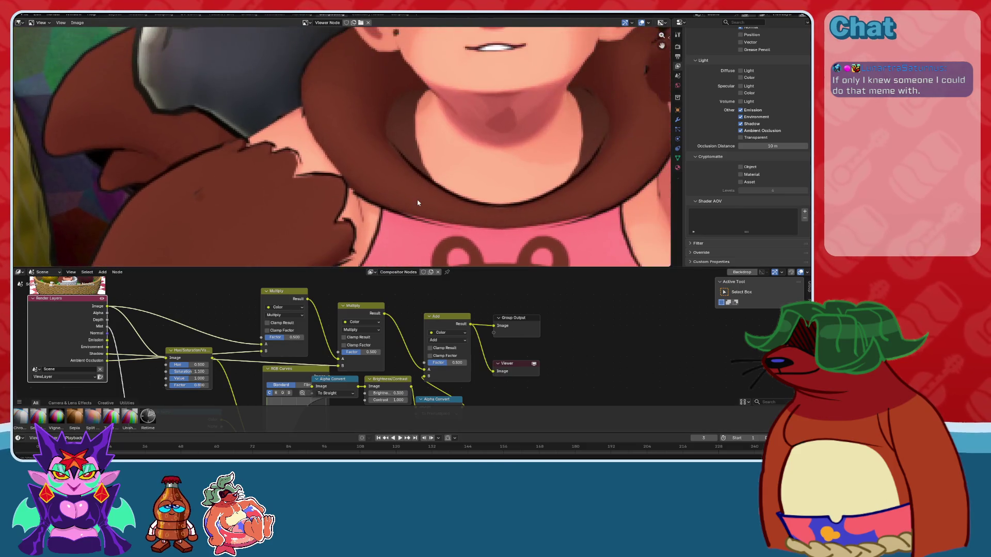
{"action": "scroll", "coordinate": [439, 185], "scroll_direction": "down", "scroll_amount": 4}
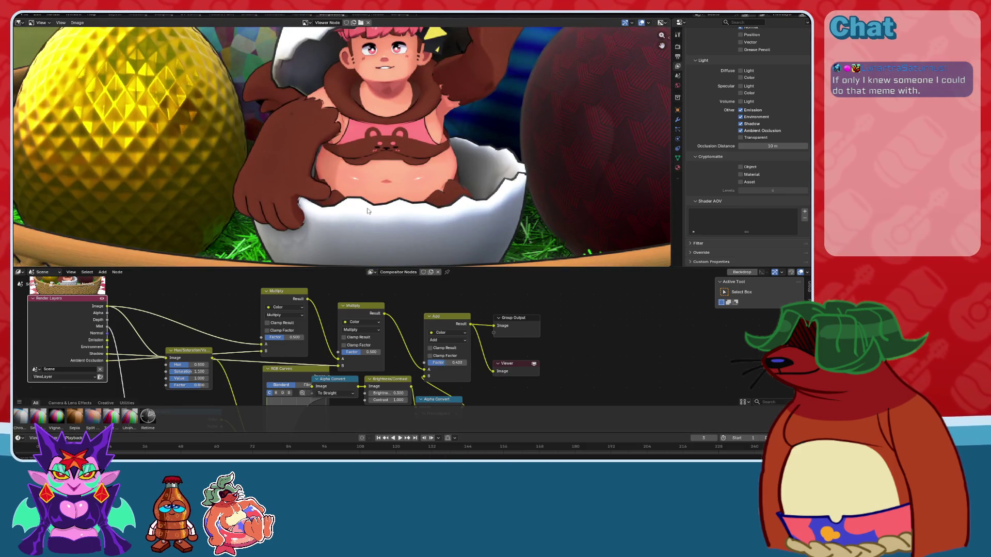
{"action": "mouse_move", "coordinate": [108, 306]}
{"action": "left_mouse_down"}
{"action": "mouse_move", "coordinate": [444, 349]}
{"action": "mouse_move", "coordinate": [496, 372]}
{"action": "left_mouse_up"}
{"action": "key", "text": "ctrl+z"}
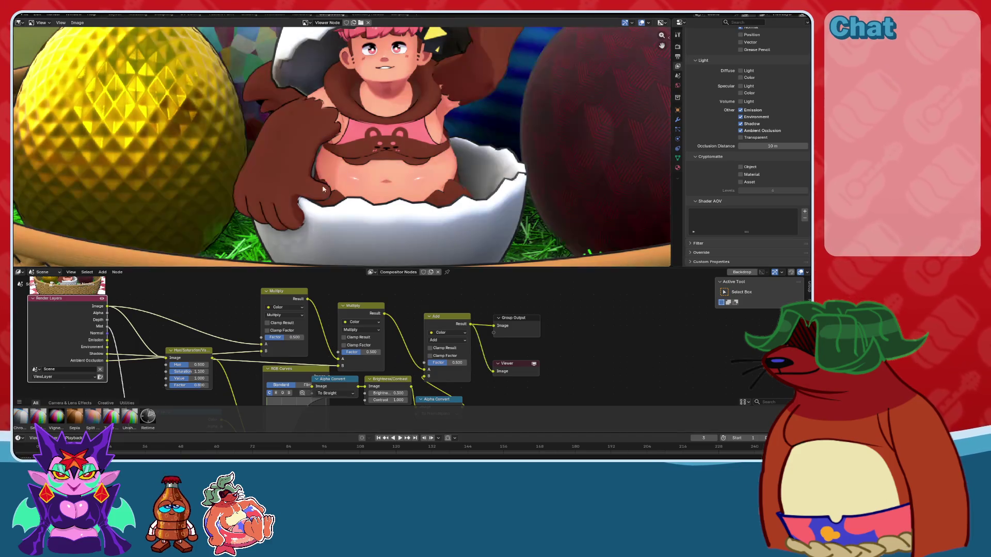
{"action": "key", "text": "ctrl+z"}
{"action": "scroll", "coordinate": [394, 180], "scroll_direction": "down", "scroll_amount": 5}
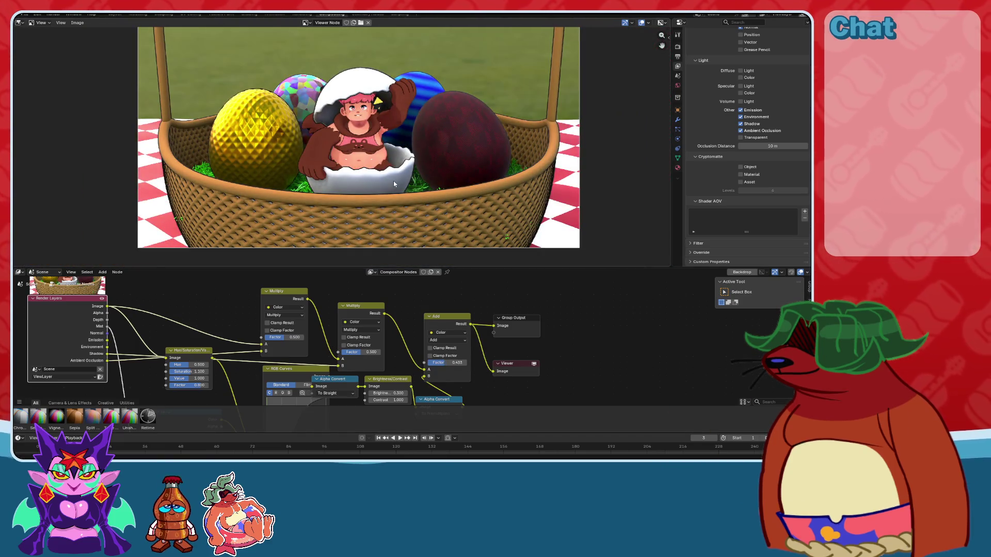
{"action": "scroll", "coordinate": [394, 183], "scroll_direction": "up", "scroll_amount": 3}
{"action": "scroll", "coordinate": [378, 192], "scroll_direction": "up", "scroll_amount": 3}
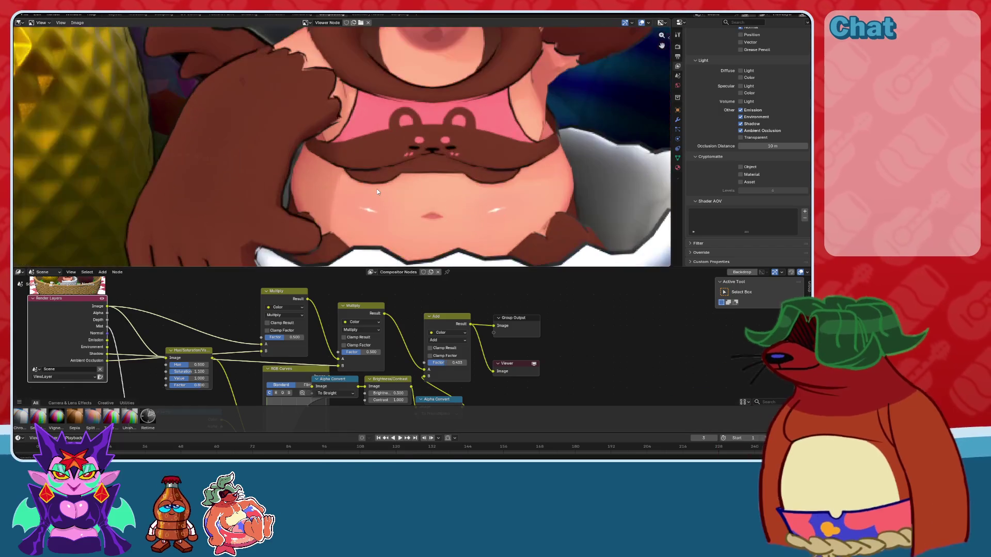
{"action": "scroll", "coordinate": [377, 192], "scroll_direction": "down", "scroll_amount": 5}
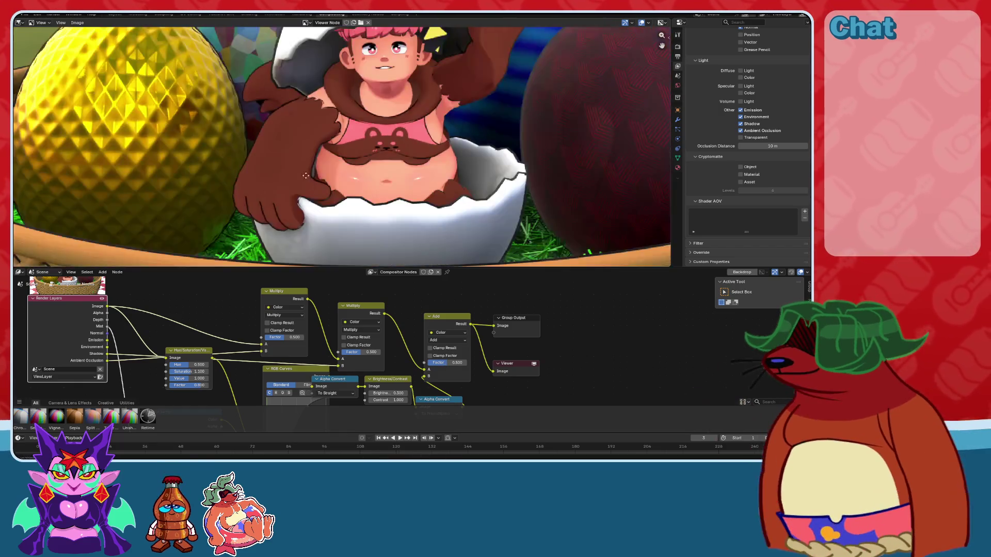
{"action": "scroll", "coordinate": [431, 182], "scroll_direction": "up", "scroll_amount": 5}
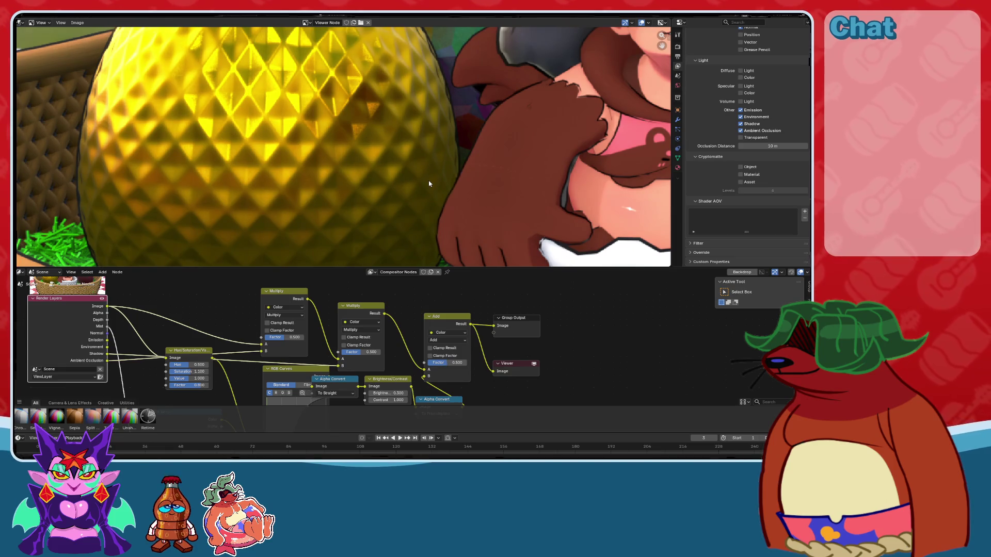
{"action": "mouse_move", "coordinate": [108, 308]}
{"action": "left_mouse_down"}
{"action": "mouse_move", "coordinate": [490, 351]}
{"action": "mouse_move", "coordinate": [499, 367]}
{"action": "left_mouse_up"}
{"action": "left_click_drag", "start_coordinate": [316, 336], "coordinate": [493, 371]}
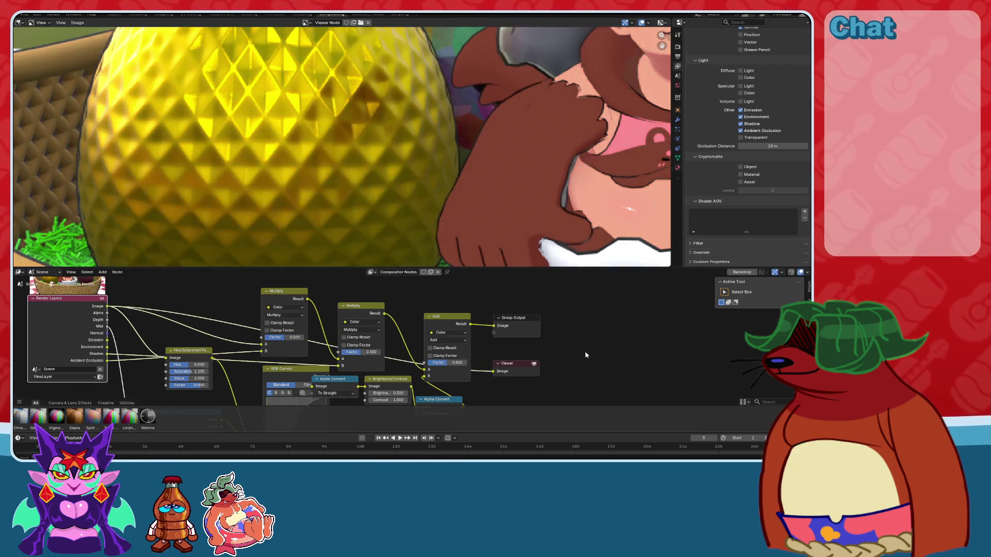
{"action": "key", "text": "ctrl+z"}
{"action": "key", "text": "ctrl+shift+z"}
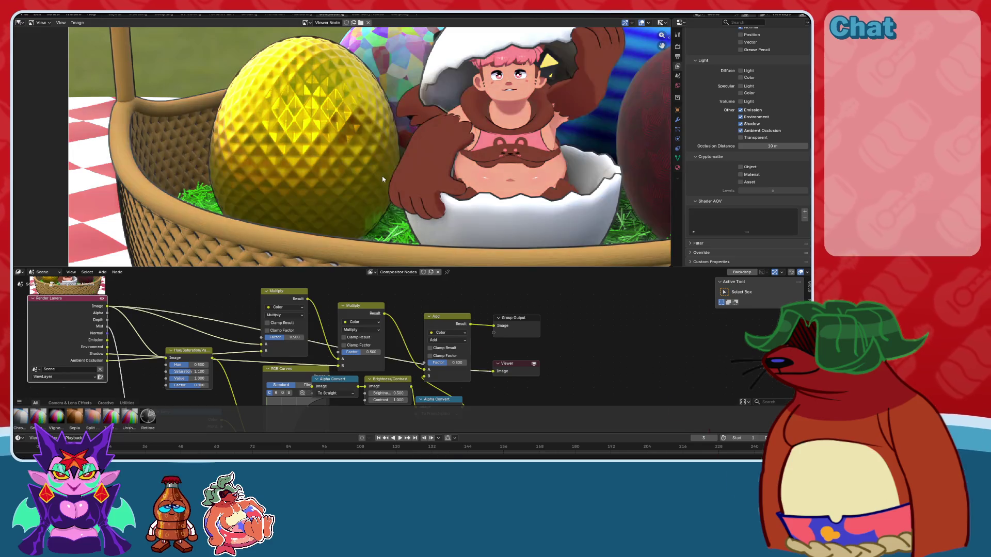
{"action": "key", "text": "ctrl+z"}
{"action": "key", "text": "ctrl+shift+z"}
{"action": "key", "text": "ctrl+z"}
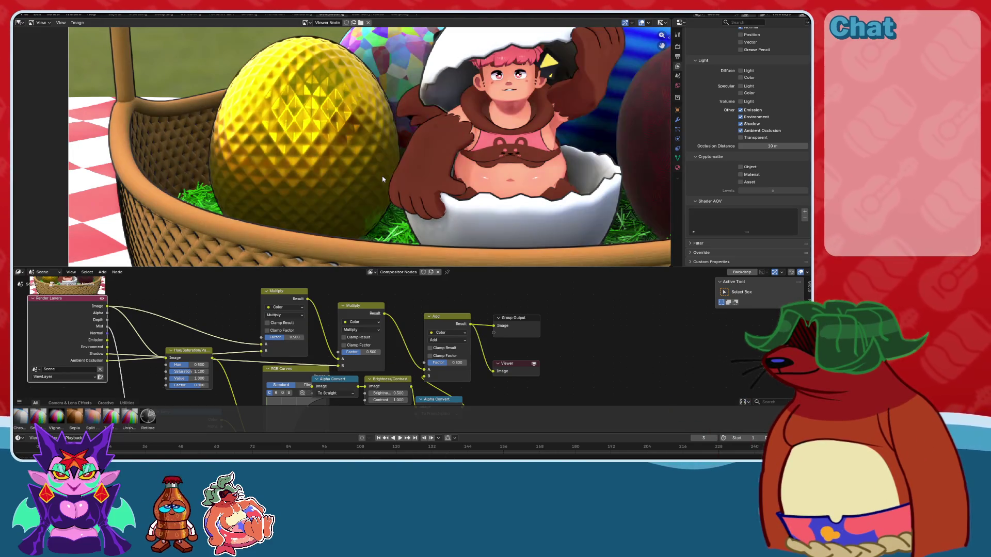
{"action": "scroll", "coordinate": [432, 329], "scroll_direction": "up", "scroll_amount": 4}
Test Contrast 0.5 and Brightness 0, keeping Contrast at 1 and Brightness at 0.3.
{"action": "left_click", "coordinate": [397, 332]}
{"action": "key", "text": "Return"}
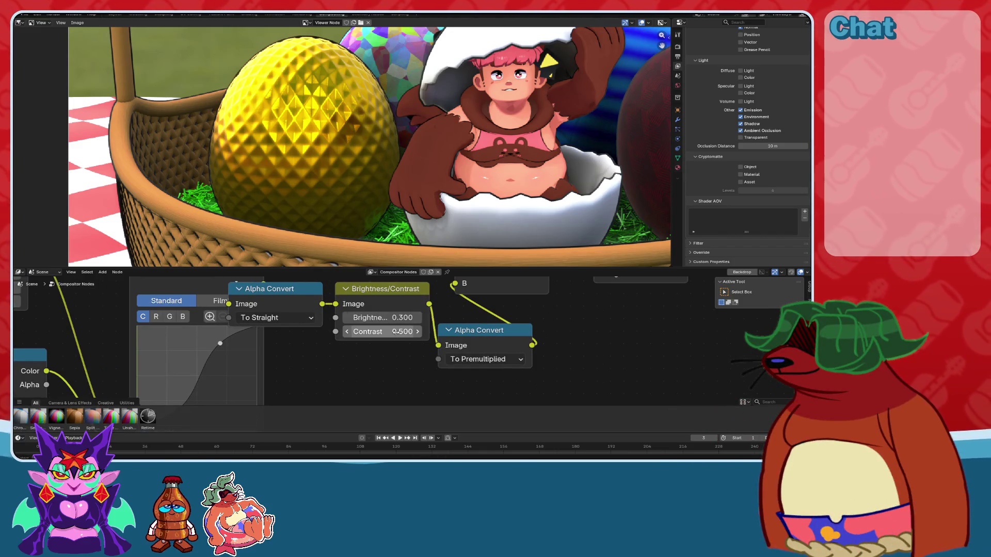
{"action": "left_click", "coordinate": [396, 332]}
{"action": "type", "text": "1"}
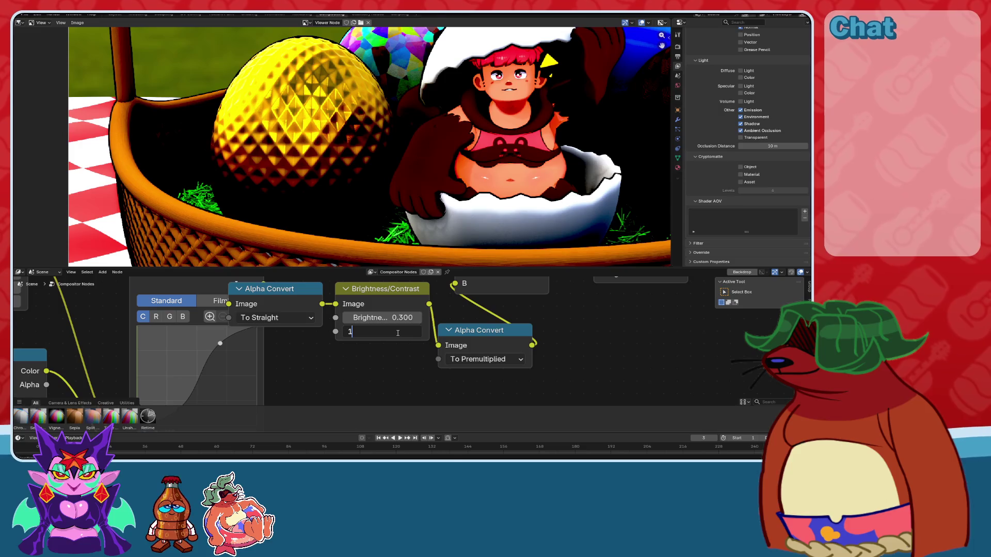
{"action": "key", "text": "Return"}
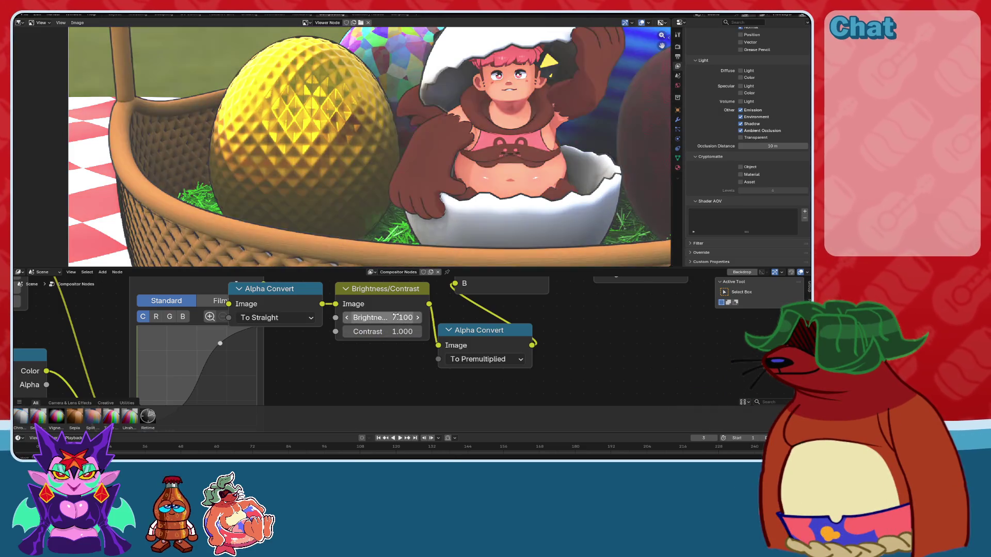
{"action": "left_click", "coordinate": [396, 316]}
{"action": "key", "text": "Return"}
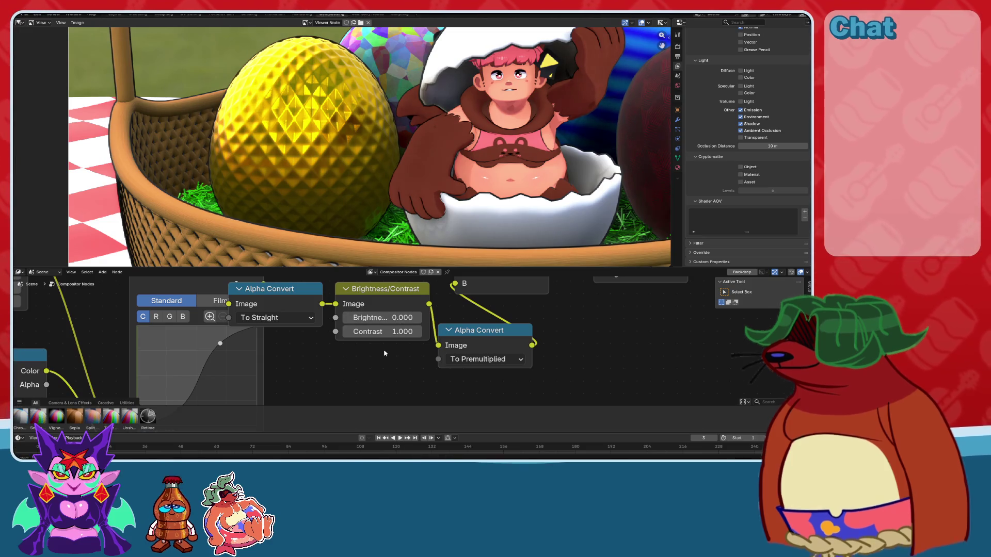
Move the Color Ramp's light stop to position 0.336.
{"action": "mouse_move", "coordinate": [178, 356]}
{"action": "middle_mouse_down"}
{"action": "mouse_move", "coordinate": [436, 341]}
{"action": "mouse_move", "coordinate": [289, 351]}
{"action": "mouse_move", "coordinate": [330, 329]}
{"action": "mouse_move", "coordinate": [436, 334]}
{"action": "middle_mouse_up"}
{"action": "scroll", "coordinate": [331, 328], "scroll_direction": "down", "scroll_amount": 1}
{"action": "left_click_drag", "start_coordinate": [246, 390], "coordinate": [348, 390]}
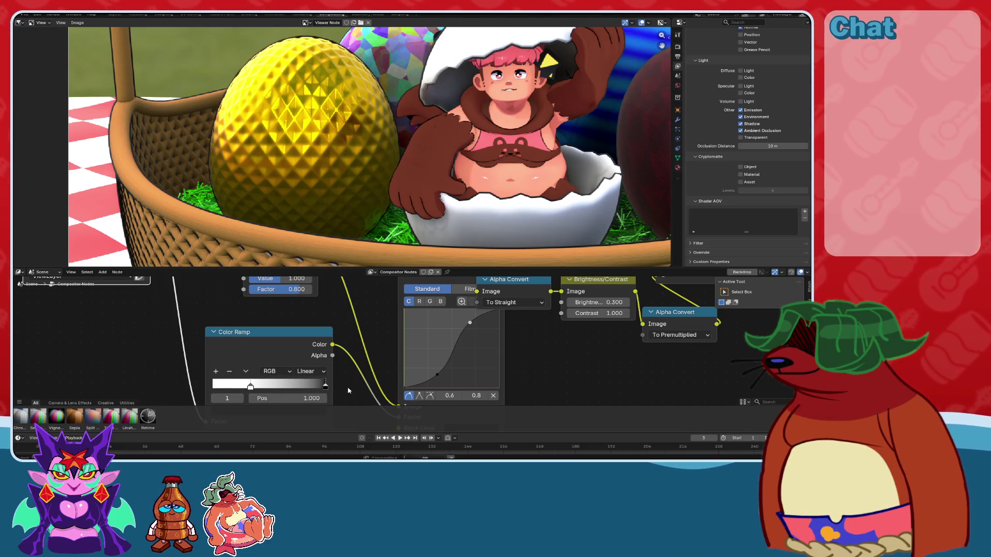
{"action": "middle_click_drag", "start_coordinate": [368, 343], "coordinate": [371, 384]}
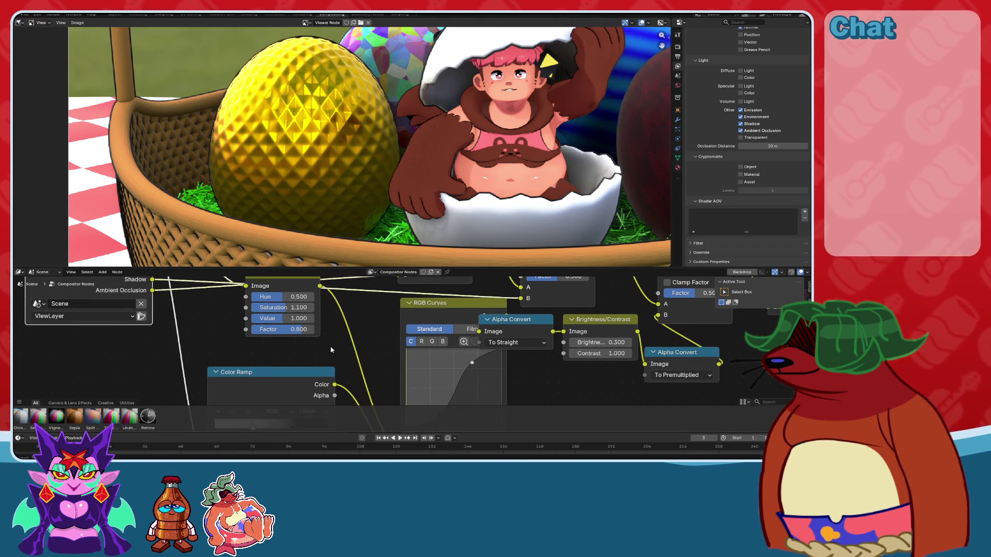
Change the Hue/Saturation Saturation from 1.100 to 1.3, then save the blend file.
{"action": "middle_click_drag", "start_coordinate": [332, 350], "coordinate": [335, 373]}
{"action": "scroll", "coordinate": [305, 362], "scroll_direction": "up", "scroll_amount": 2}
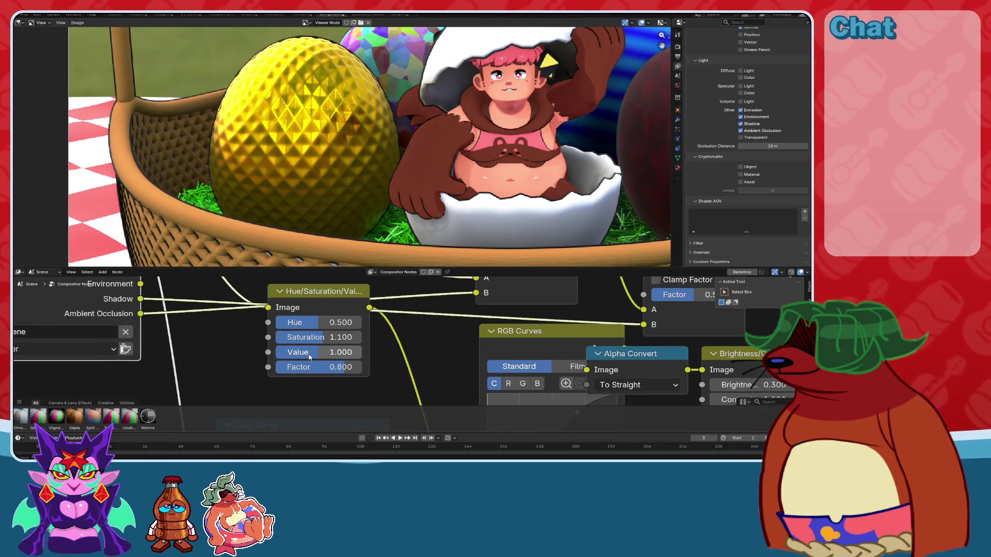
{"action": "left_click_drag", "start_coordinate": [316, 341], "coordinate": [363, 340]}
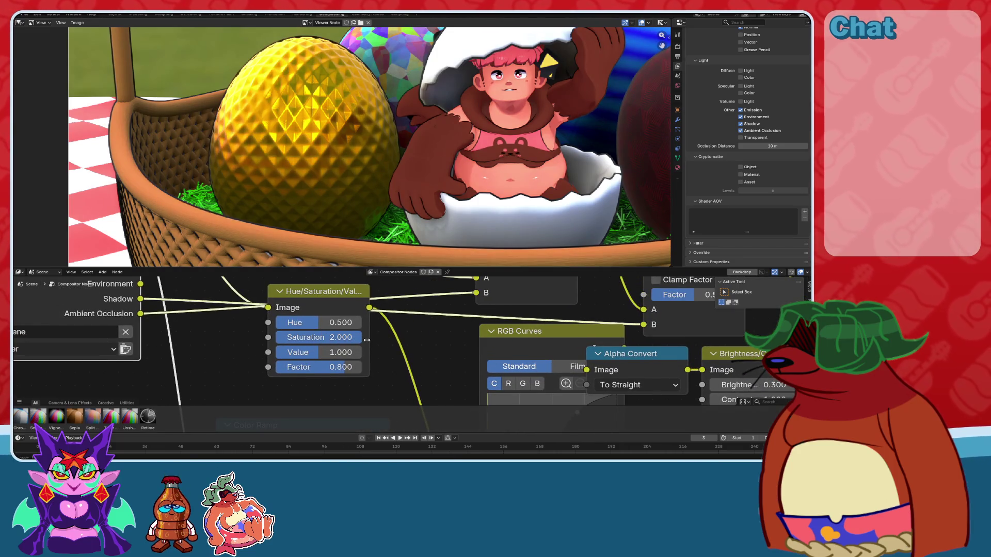
{"action": "double_click", "coordinate": [341, 336]}
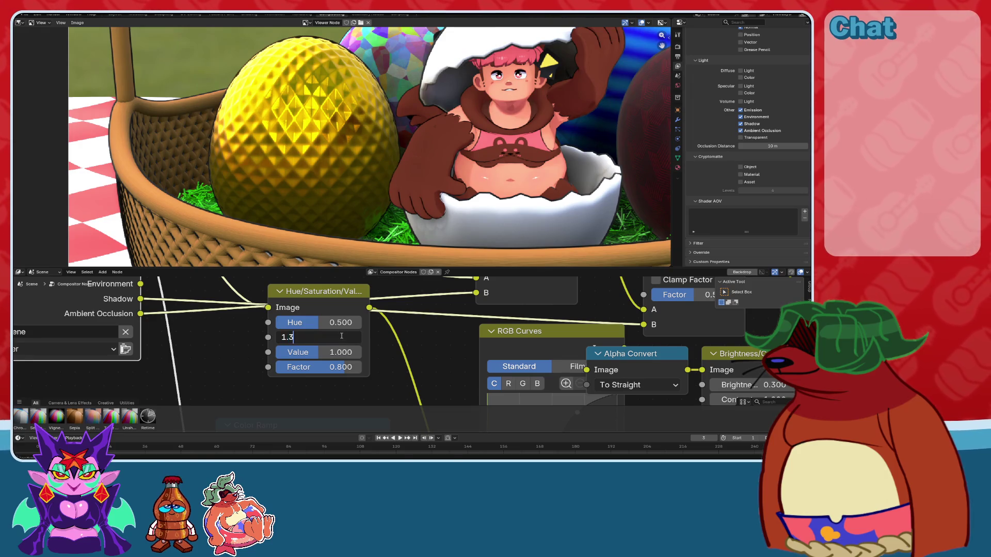
{"action": "key", "text": "Return"}
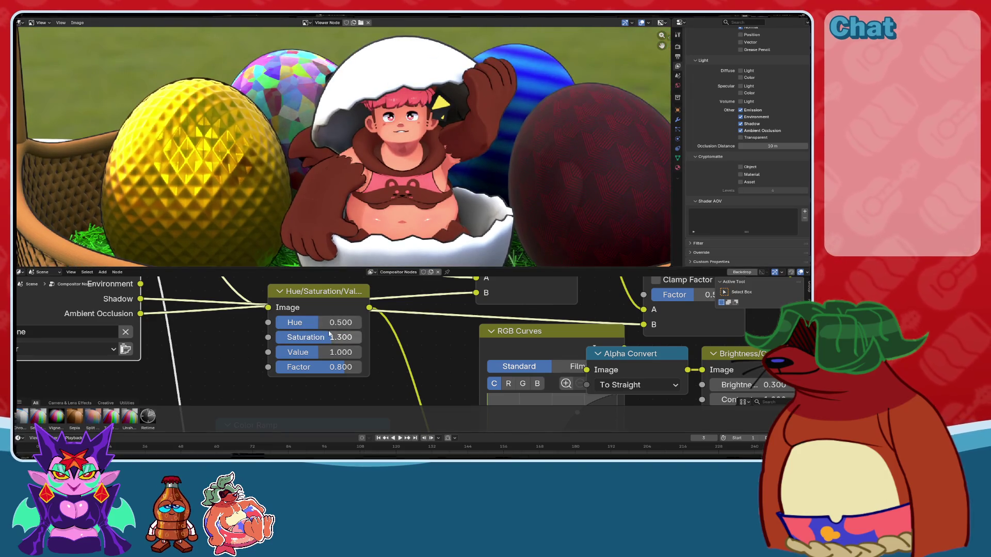
{"action": "double_click", "coordinate": [329, 335]}
{"action": "type", "text": "1"}
{"action": "key", "text": "Escape"}
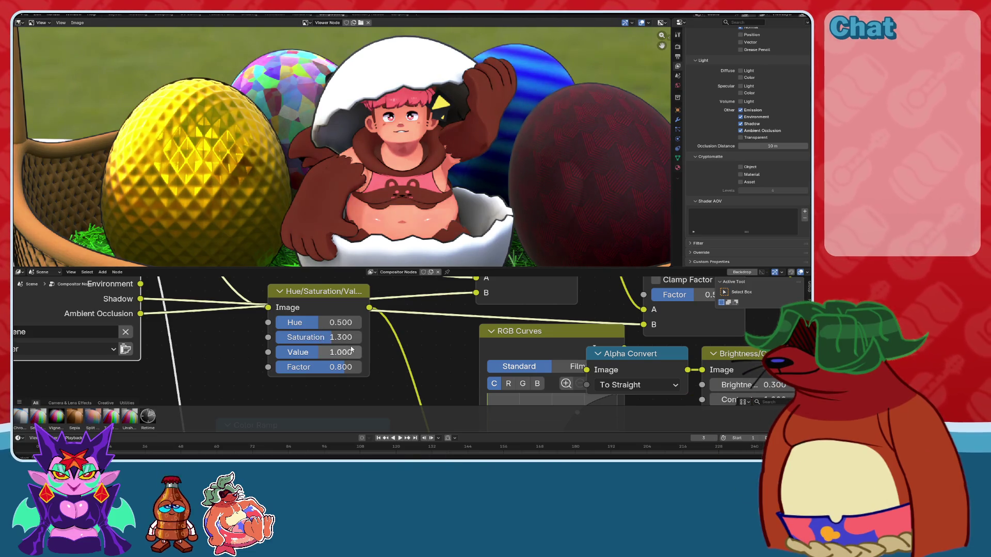
{"action": "key", "text": "ctrl+z"}
{"action": "key", "text": "ctrl+s"}
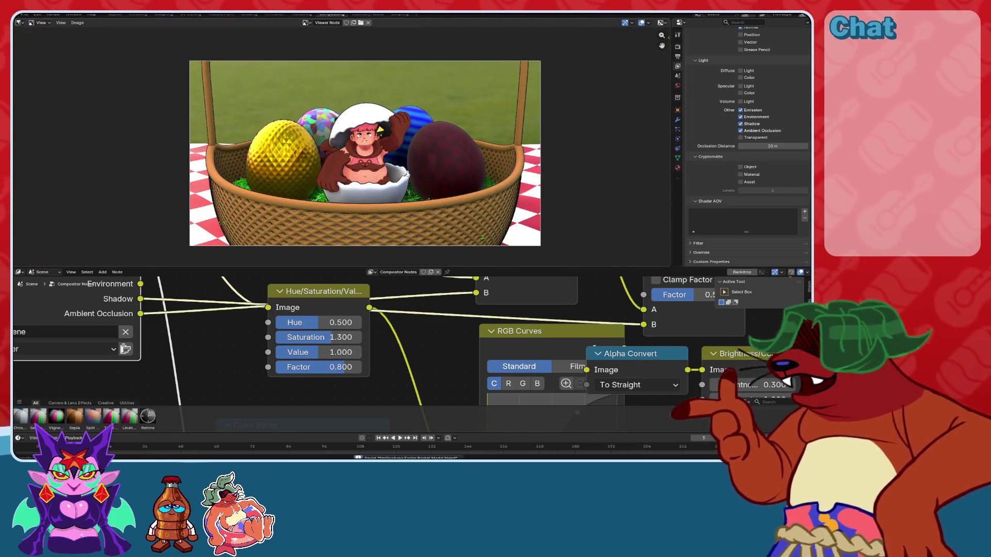
{"action": "scroll", "coordinate": [384, 338], "scroll_direction": "right", "scroll_amount": 10}
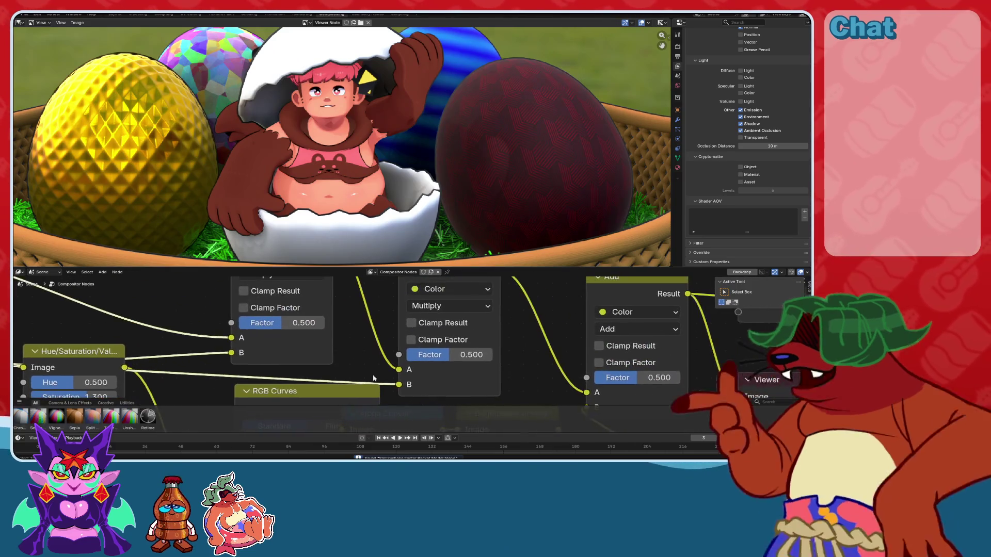
{"action": "middle_click_drag", "start_coordinate": [385, 338], "coordinate": [611, 429]}
{"action": "scroll", "coordinate": [547, 402], "scroll_direction": "down", "scroll_amount": 3}
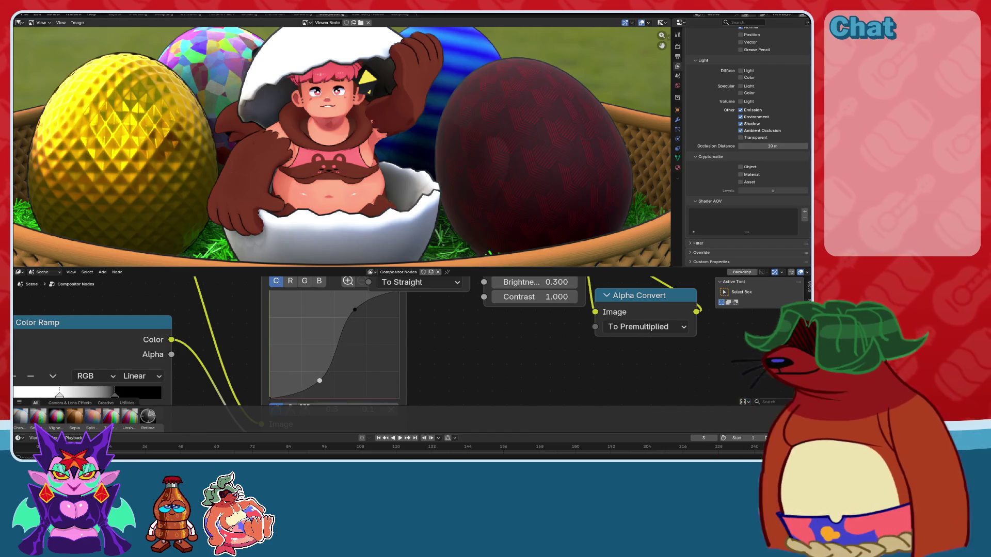
{"action": "scroll", "coordinate": [378, 364], "scroll_direction": "down", "scroll_amount": 2}
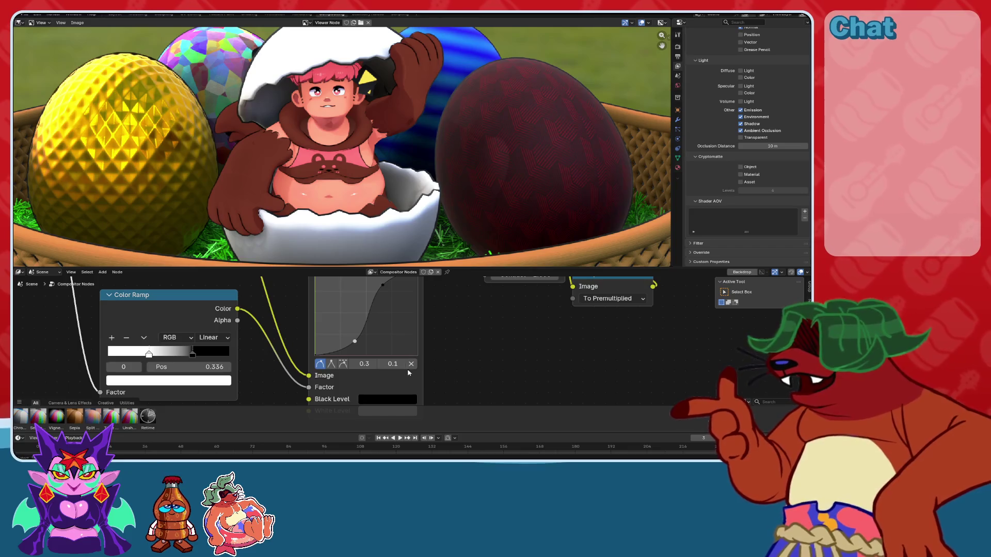
{"action": "left_click", "coordinate": [415, 364]}
{"action": "key", "text": "ctrl+z"}
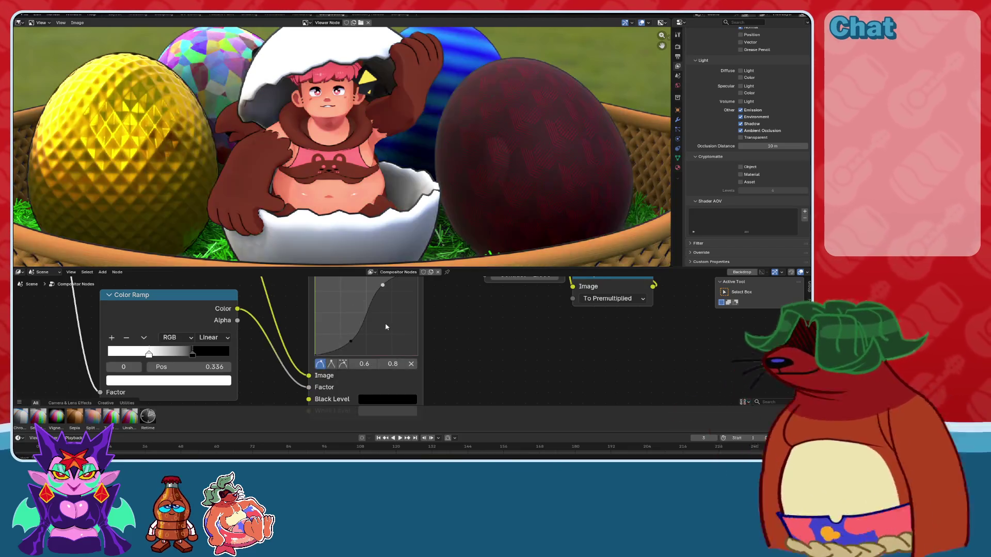
{"action": "scroll", "coordinate": [442, 319], "scroll_direction": "down", "scroll_amount": 2}
{"action": "middle_click_drag", "start_coordinate": [442, 320], "coordinate": [326, 454]}
{"action": "left_click", "coordinate": [352, 341]}
{"action": "left_click_drag", "start_coordinate": [491, 378], "coordinate": [494, 390]}
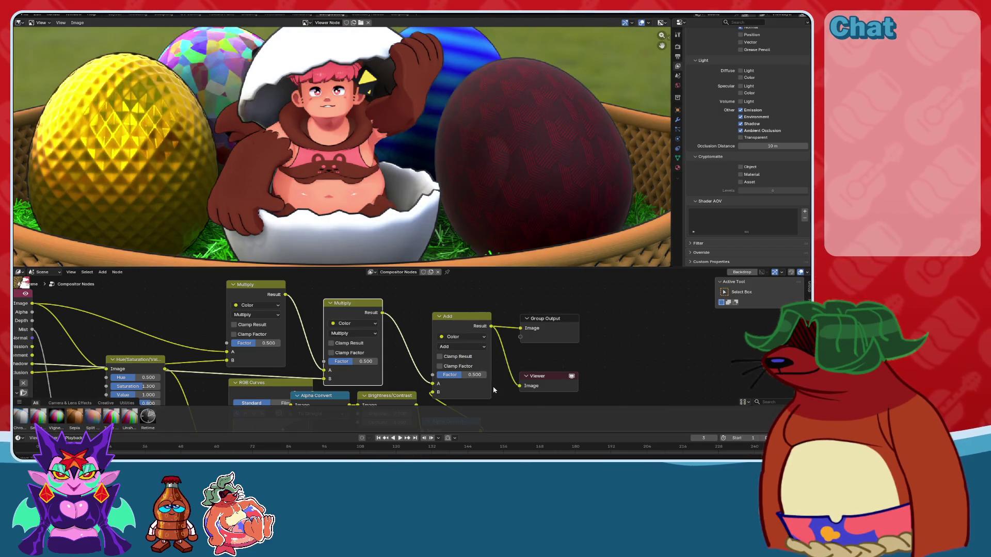
{"action": "scroll", "coordinate": [375, 145], "scroll_direction": "up", "scroll_amount": 3}
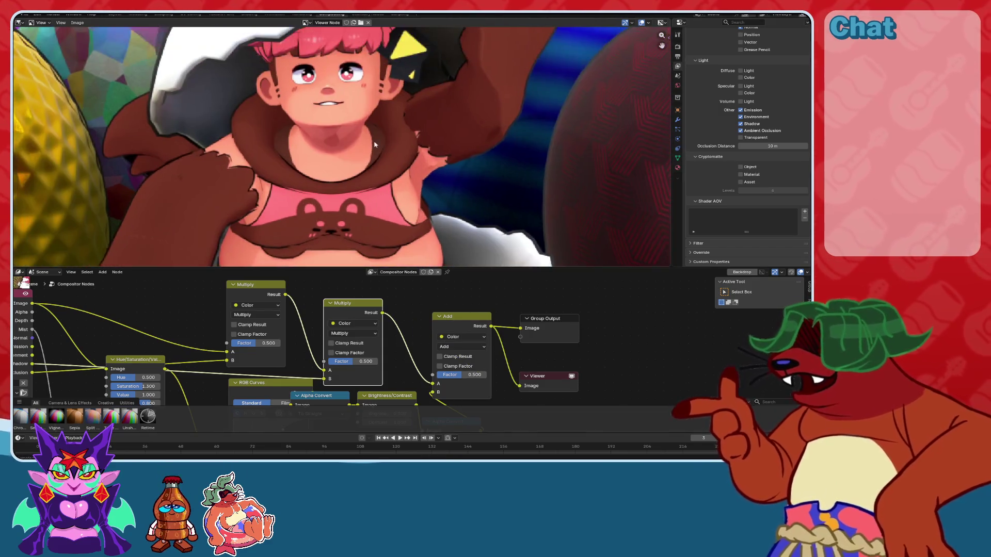
{"action": "scroll", "coordinate": [375, 145], "scroll_direction": "up", "scroll_amount": 2}
{"action": "left_click", "coordinate": [352, 330], "text": "ctrl+shift"}
{"action": "left_click", "coordinate": [460, 330], "text": "ctrl+shift"}
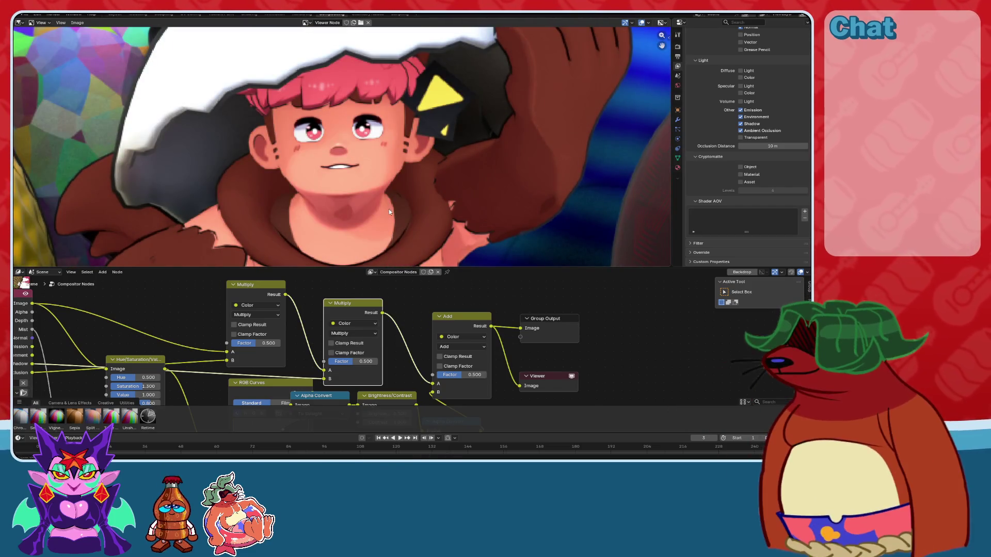
{"action": "scroll", "coordinate": [388, 209], "scroll_direction": "down", "scroll_amount": 5}
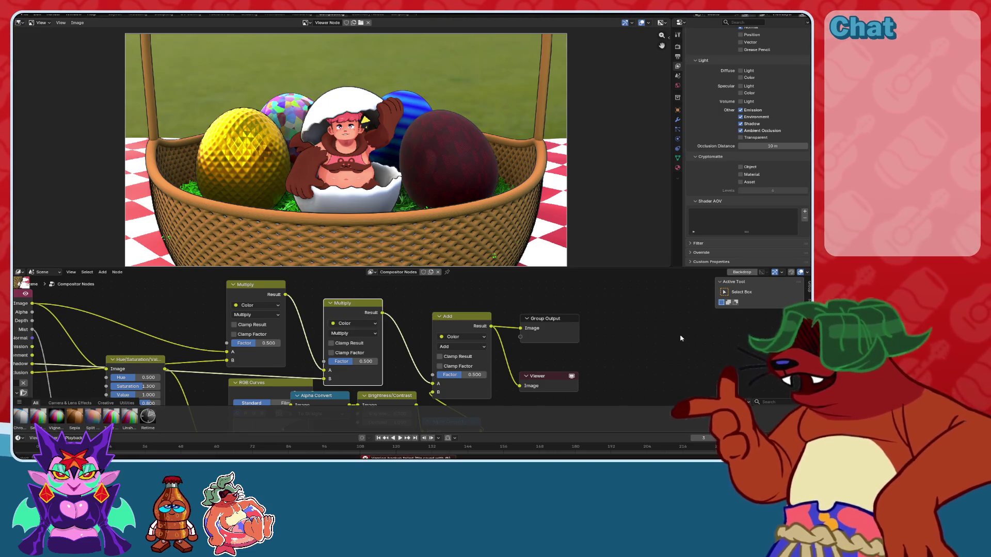
{"action": "scroll", "coordinate": [464, 372], "scroll_direction": "up", "scroll_amount": 1}
{"action": "mouse_move", "coordinate": [439, 407]}
{"action": "middle_mouse_down"}
{"action": "mouse_move", "coordinate": [454, 382]}
{"action": "mouse_move", "coordinate": [450, 344]}
{"action": "middle_mouse_up"}
{"action": "left_click", "coordinate": [420, 360]}
{"action": "key", "text": "Escape"}
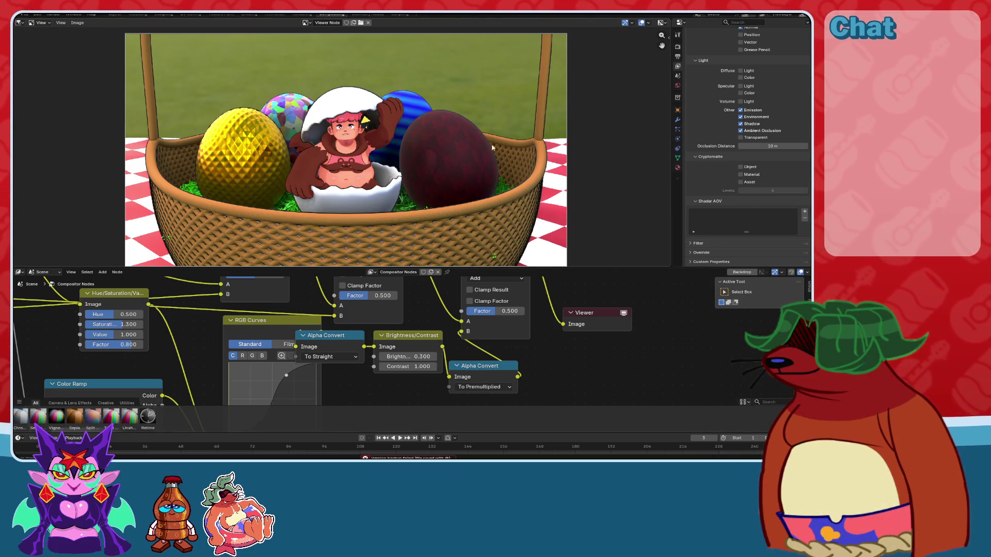
Lower the green curve's midpoint to 0.4, then try and undo a blue curve change.
{"action": "scroll", "coordinate": [491, 148], "scroll_direction": "up", "scroll_amount": 5}
{"action": "scroll", "coordinate": [436, 125], "scroll_direction": "down", "scroll_amount": 4}
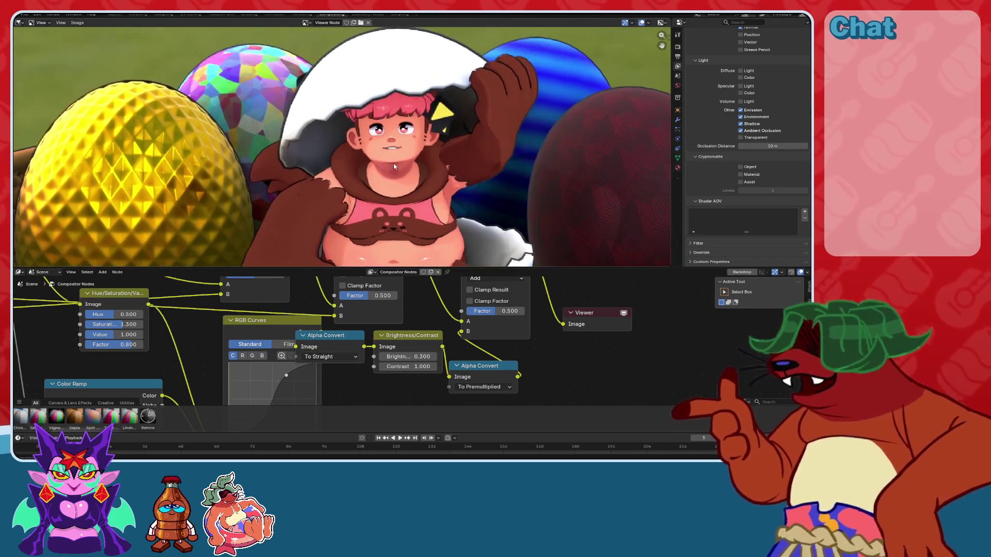
{"action": "scroll", "coordinate": [449, 166], "scroll_direction": "up", "scroll_amount": 6}
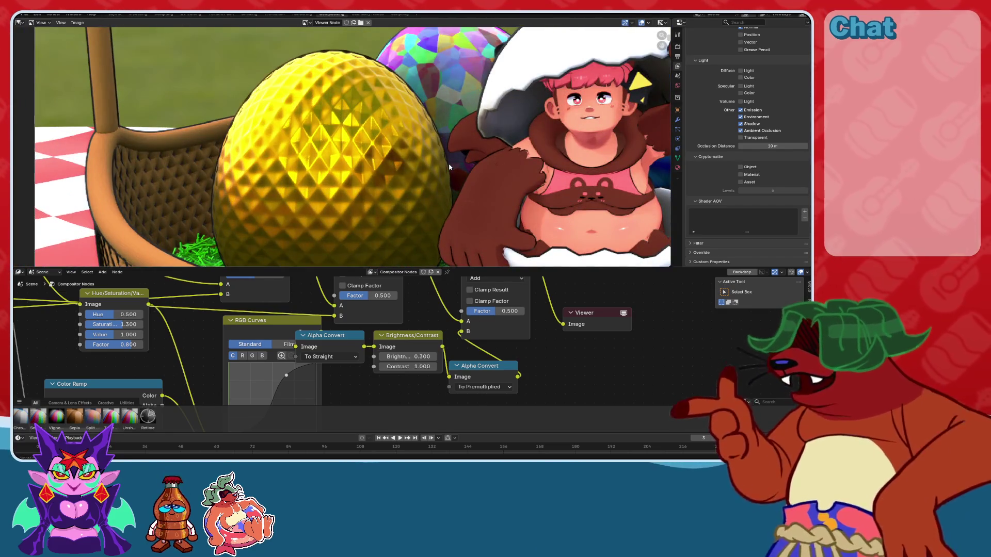
{"action": "scroll", "coordinate": [449, 167], "scroll_direction": "down", "scroll_amount": 4}
{"action": "scroll", "coordinate": [429, 154], "scroll_direction": "up", "scroll_amount": 5}
{"action": "scroll", "coordinate": [317, 317], "scroll_direction": "up", "scroll_amount": 5}
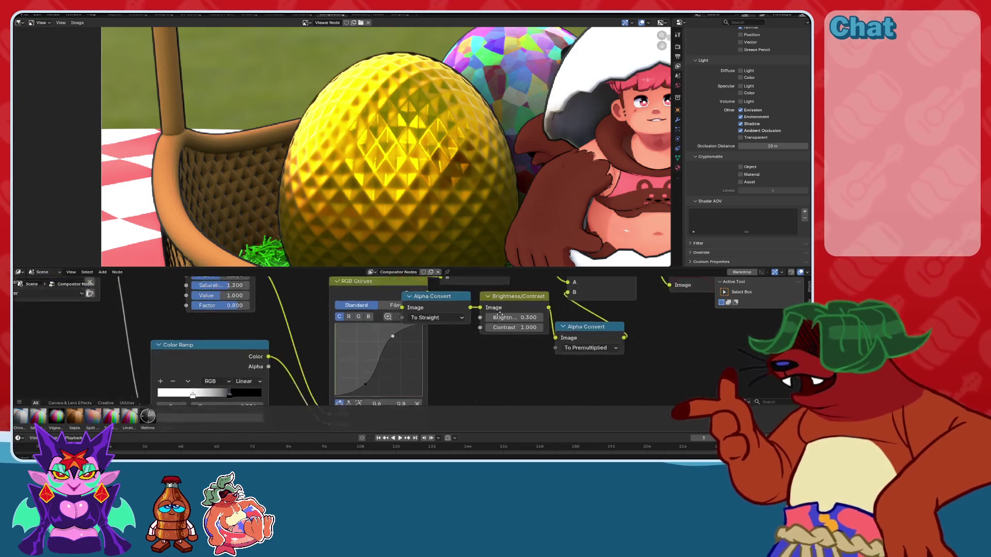
{"action": "left_click", "coordinate": [352, 290]}
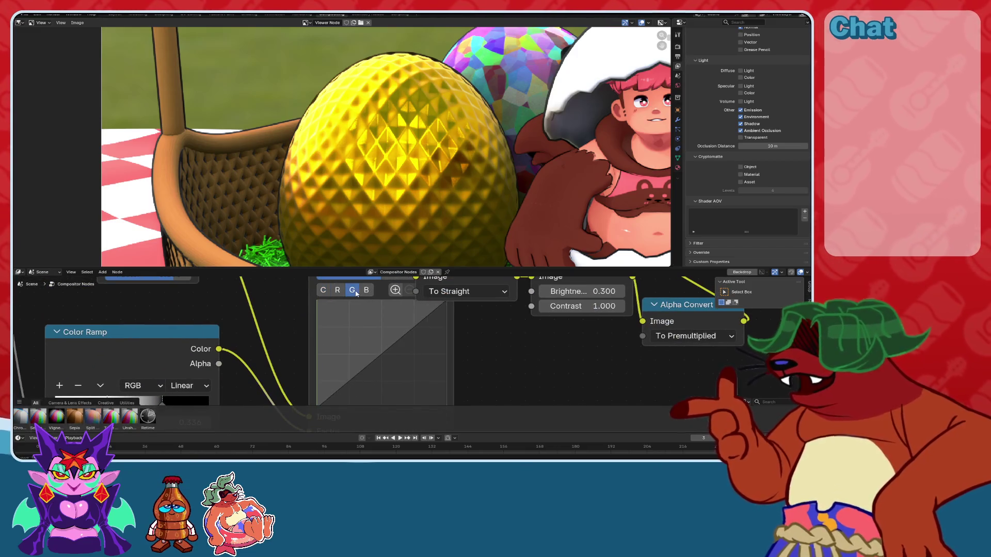
{"action": "middle_click_drag", "start_coordinate": [363, 302], "coordinate": [373, 290]}
{"action": "mouse_move", "coordinate": [392, 340]}
{"action": "left_mouse_down"}
{"action": "mouse_move", "coordinate": [393, 348]}
{"action": "mouse_move", "coordinate": [391, 334]}
{"action": "left_mouse_up"}
{"action": "left_click", "coordinate": [377, 278]}
{"action": "key", "text": "ctrl+z"}
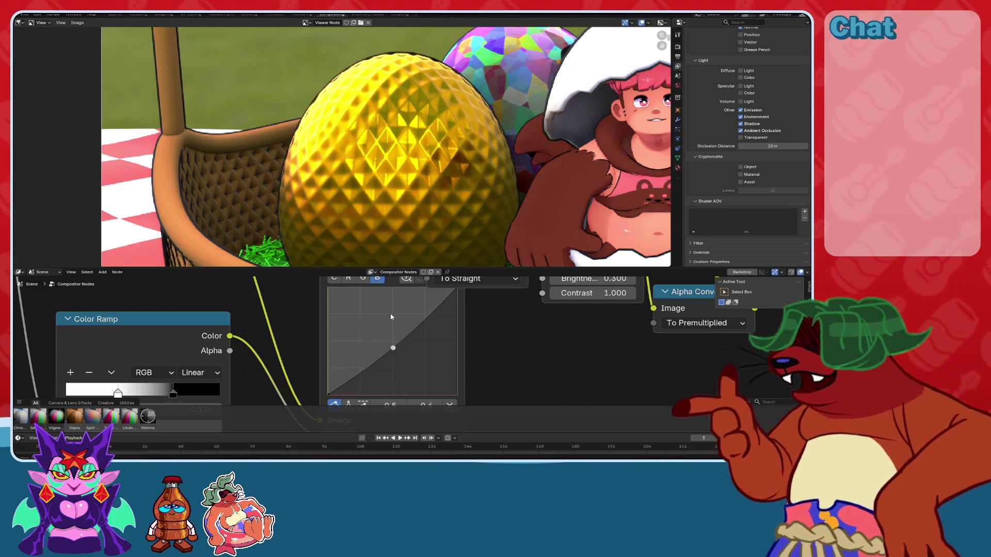
{"action": "key", "text": "ctrl+z"}
Try and undo a raised green curve, then add a point raising the red curve.
{"action": "left_click", "coordinate": [364, 279]}
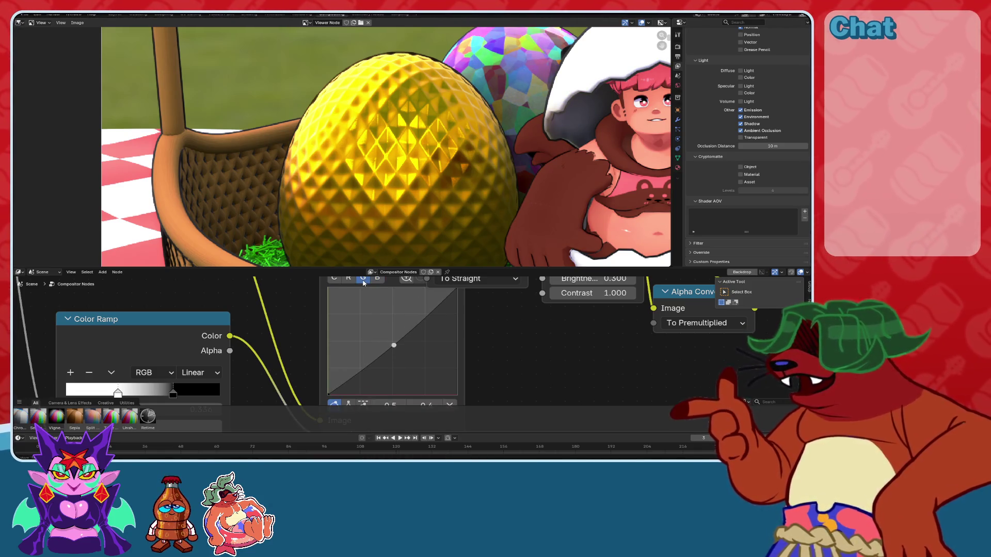
{"action": "left_click_drag", "start_coordinate": [398, 344], "coordinate": [393, 320]}
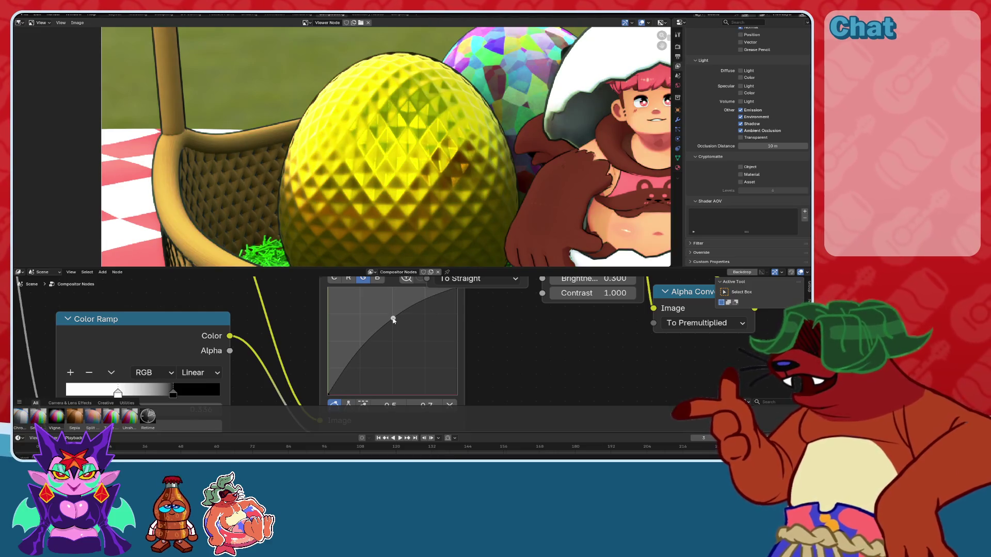
{"action": "key", "text": "ctrl+z"}
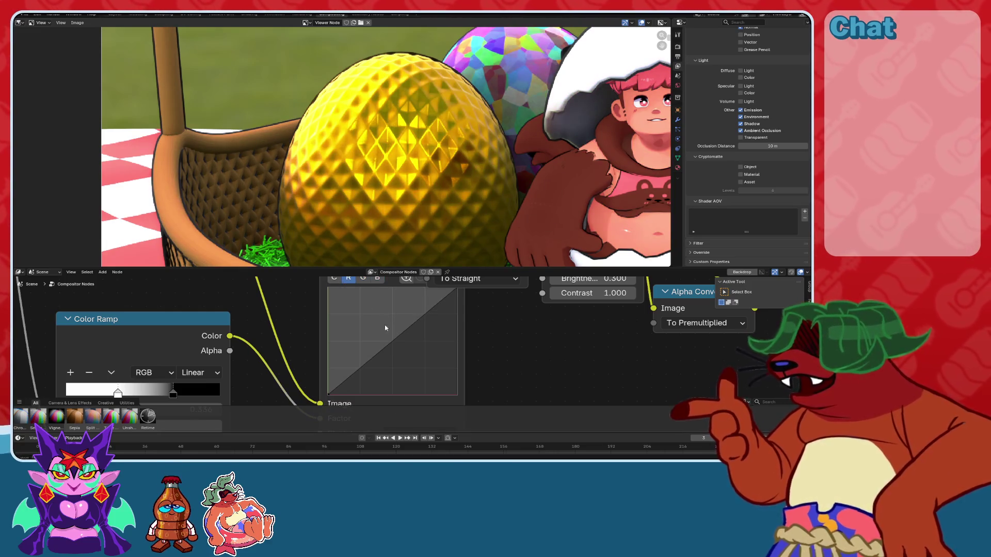
{"action": "left_click_drag", "start_coordinate": [391, 344], "coordinate": [391, 347]}
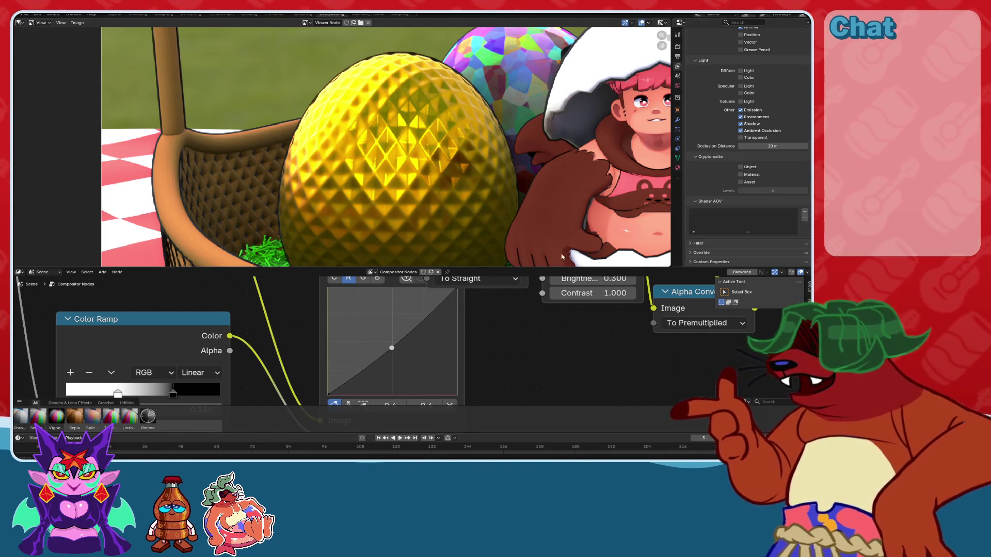
{"action": "key", "text": "ctrl+z"}
{"action": "key", "text": "ctrl+shift+z"}
{"action": "key", "text": "ctrl+z"}
{"action": "left_click_drag", "start_coordinate": [393, 350], "coordinate": [392, 335]}
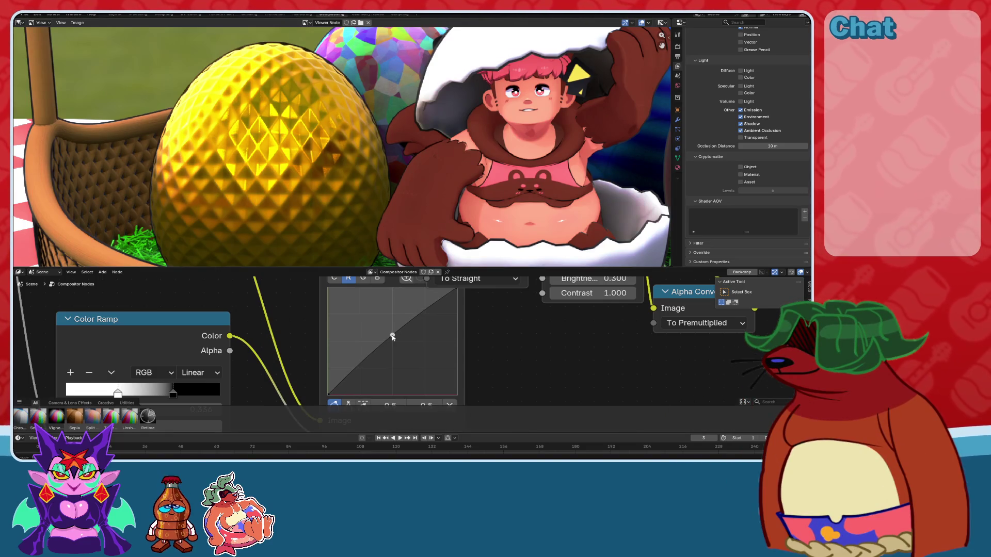
{"action": "scroll", "coordinate": [471, 202], "scroll_direction": "up", "scroll_amount": 3}
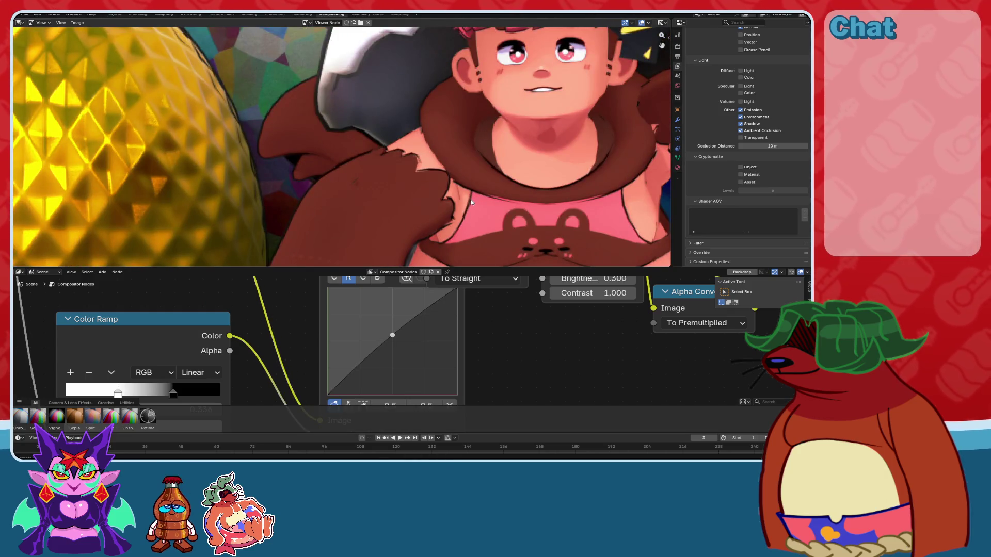
{"action": "scroll", "coordinate": [408, 354], "scroll_direction": "down", "scroll_amount": 2}
Return the green curve point to 0.5 and add a midpoint to the blue curve.
{"action": "left_click", "coordinate": [377, 298]}
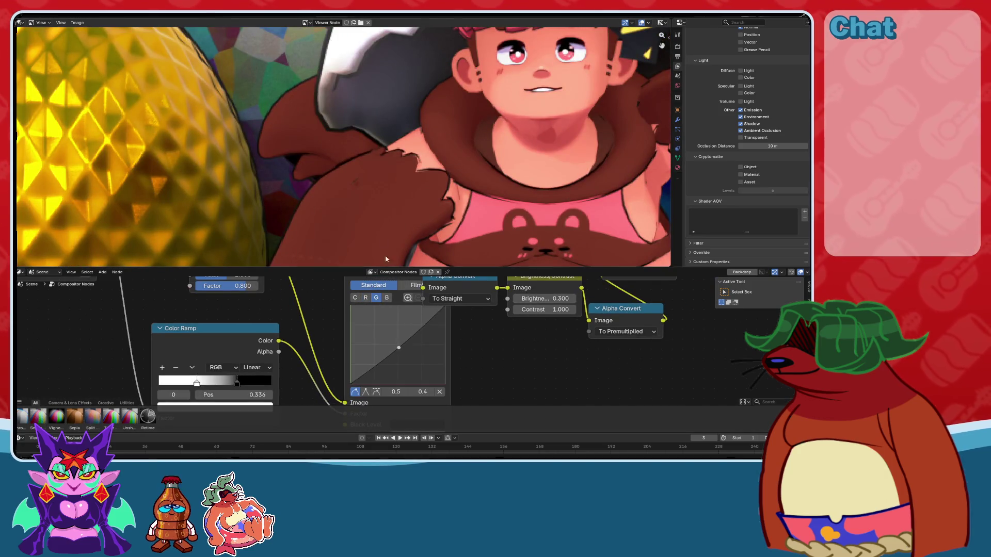
{"action": "scroll", "coordinate": [375, 149], "scroll_direction": "down", "scroll_amount": 5}
{"action": "scroll", "coordinate": [374, 148], "scroll_direction": "up", "scroll_amount": 8}
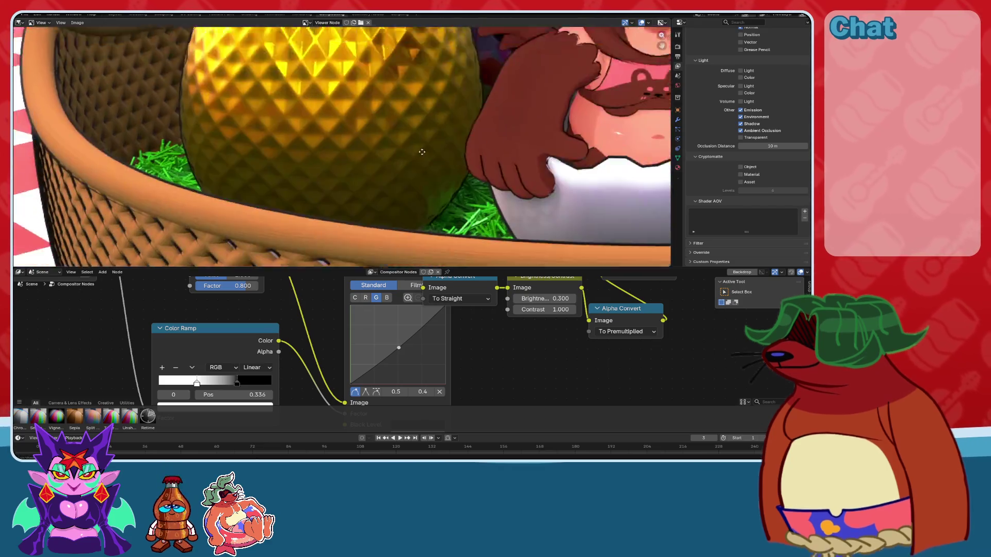
{"action": "left_click_drag", "start_coordinate": [398, 348], "coordinate": [398, 343]}
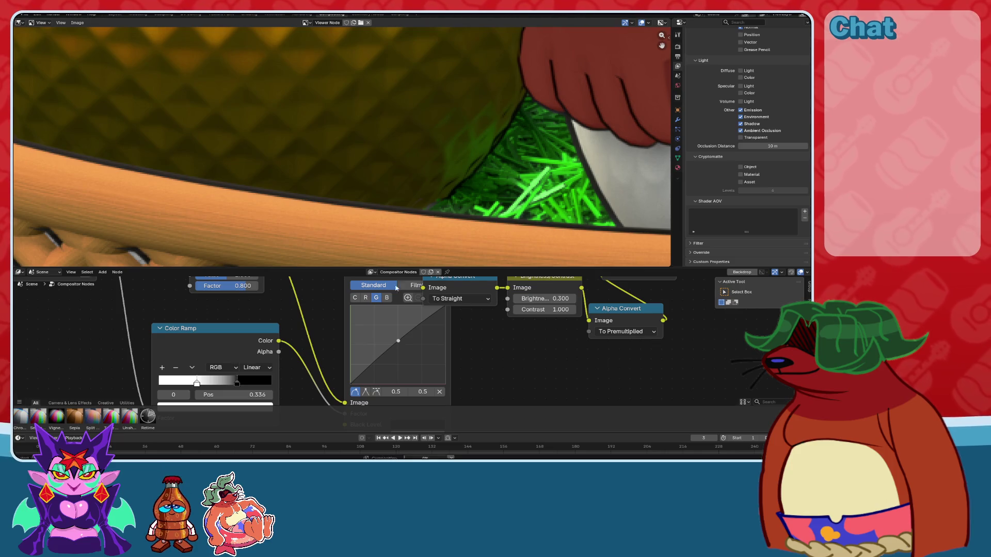
{"action": "left_click", "coordinate": [387, 299]}
{"action": "left_click", "coordinate": [399, 349]}
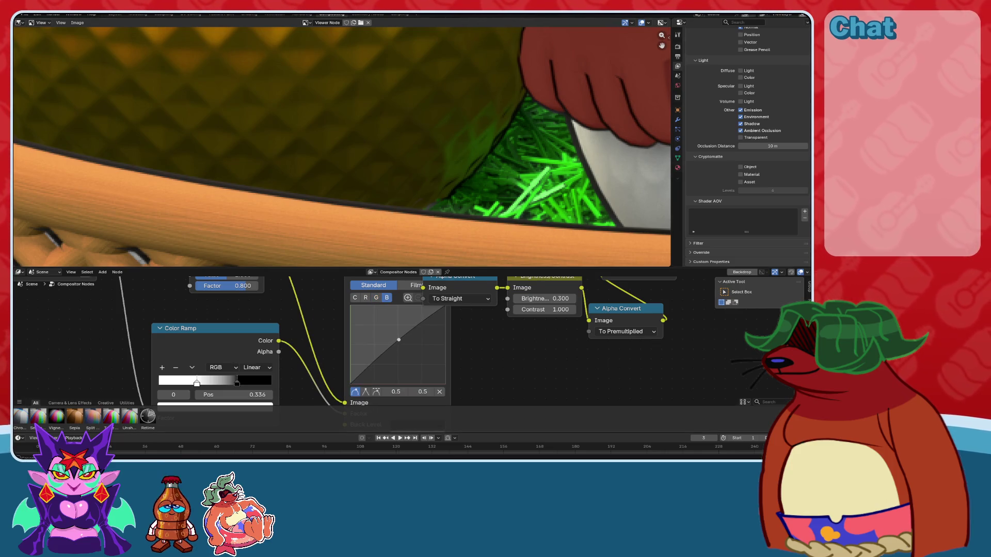
{"action": "scroll", "coordinate": [341, 190], "scroll_direction": "down", "scroll_amount": 5}
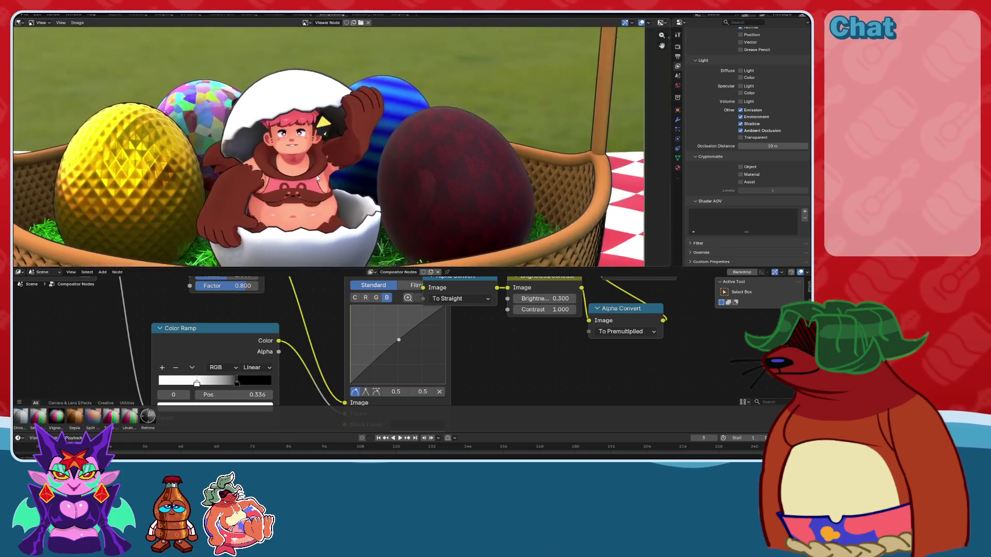
{"action": "scroll", "coordinate": [341, 191], "scroll_direction": "up", "scroll_amount": 5}
{"action": "key", "text": "ctrl+z"}
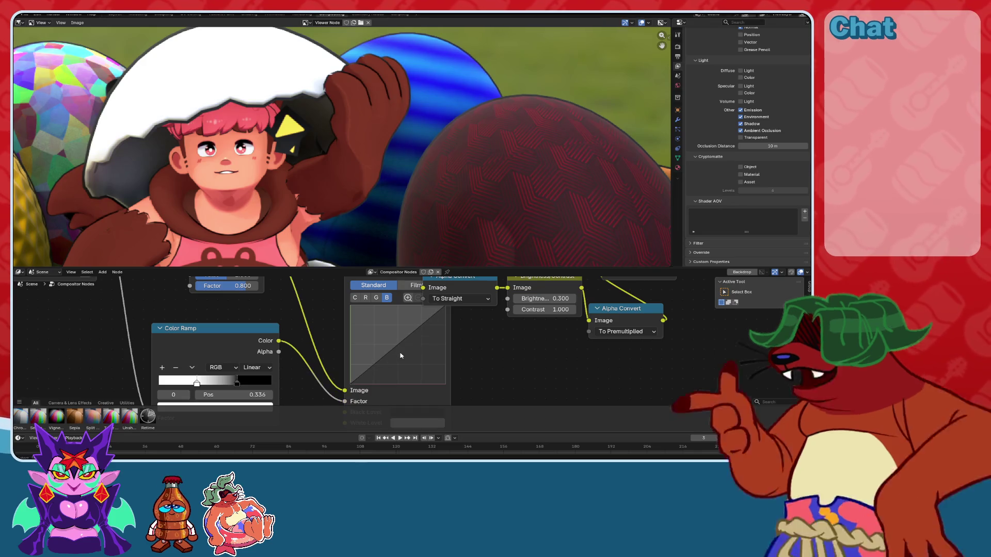
{"action": "left_click", "coordinate": [400, 352]}
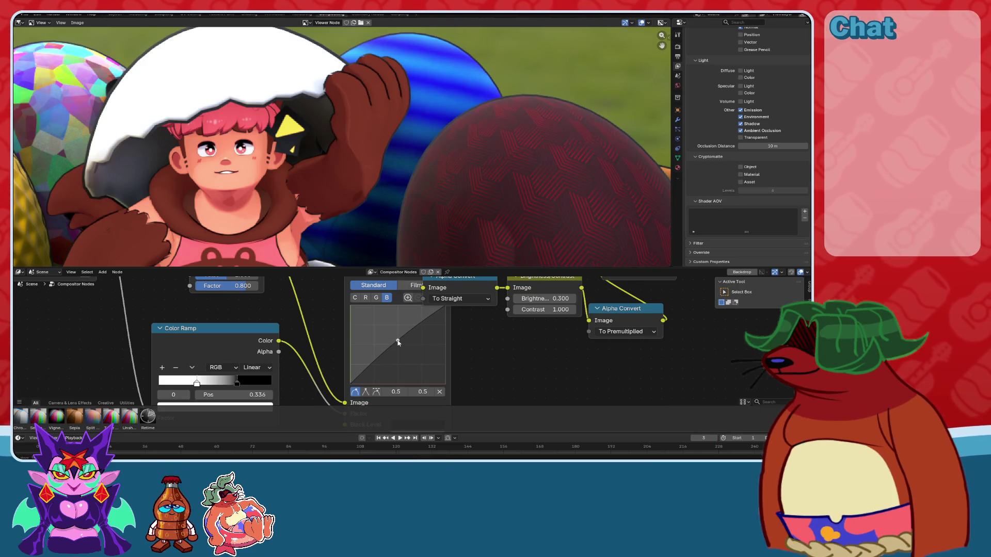
Save the file and pan the render to inspect the basket's left side.
{"action": "scroll", "coordinate": [412, 164], "scroll_direction": "up", "scroll_amount": 2}
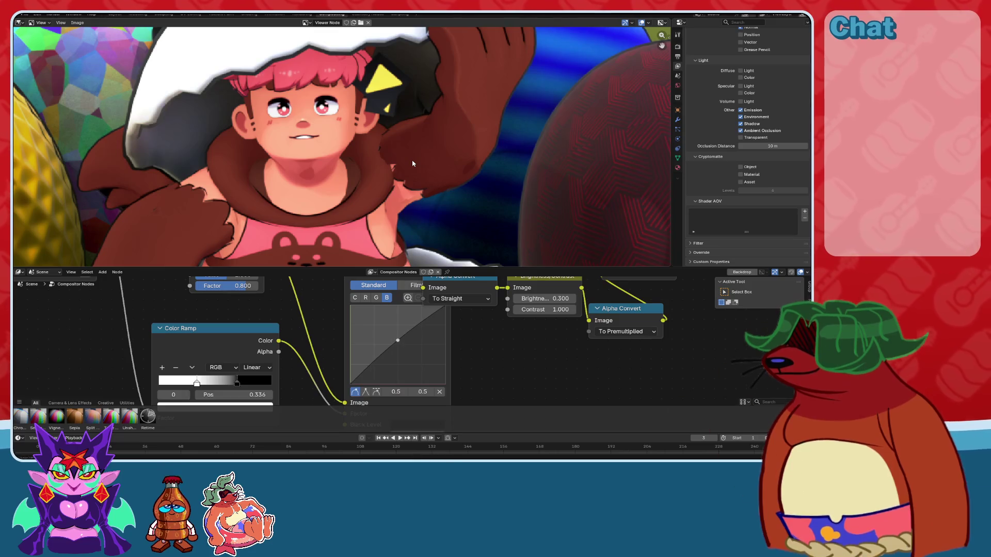
{"action": "scroll", "coordinate": [412, 164], "scroll_direction": "down", "scroll_amount": 4}
{"action": "key", "text": "ctrl+s"}
{"action": "middle_click_drag", "start_coordinate": [399, 179], "coordinate": [471, 179]}
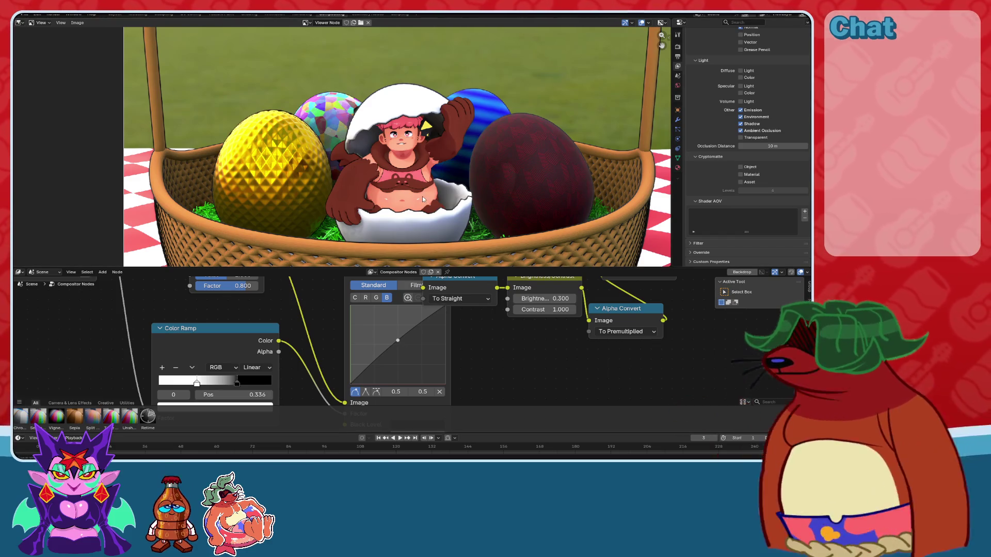
{"action": "key", "text": "ctrl+s"}
Zoom in and out on the Viewer render to check details, then save again.
{"action": "scroll", "coordinate": [423, 196], "scroll_direction": "down", "scroll_amount": 2}
{"action": "scroll", "coordinate": [456, 147], "scroll_direction": "up", "scroll_amount": 6}
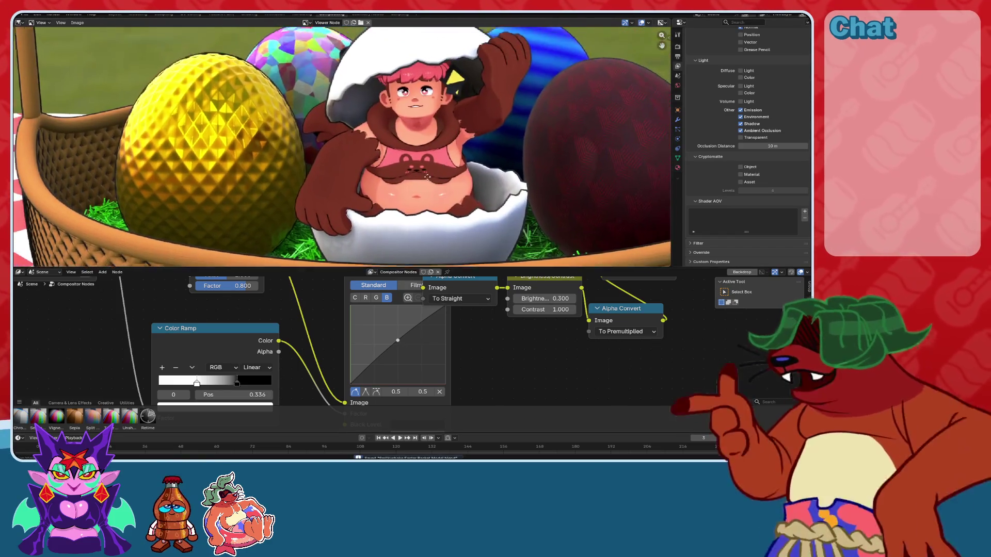
{"action": "scroll", "coordinate": [395, 176], "scroll_direction": "down", "scroll_amount": 4}
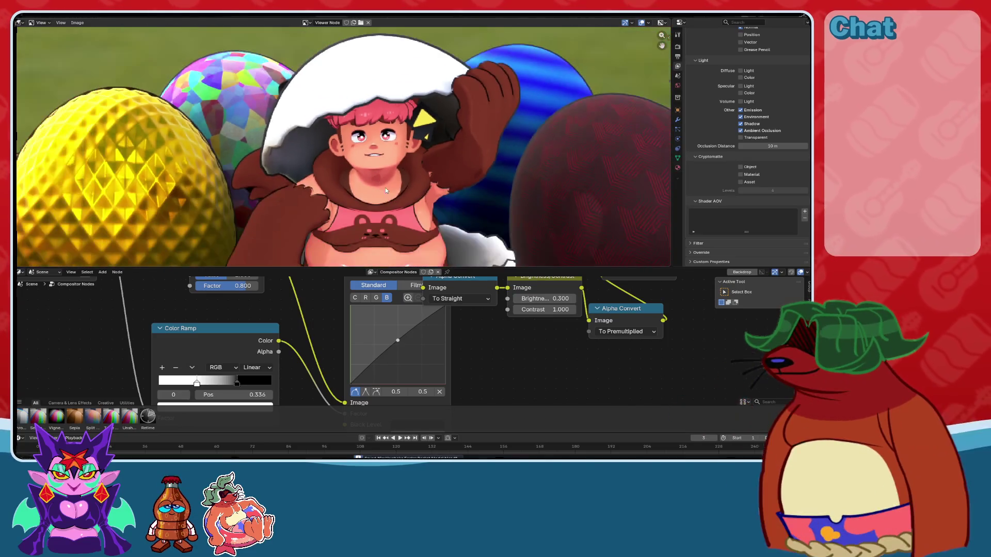
{"action": "scroll", "coordinate": [337, 206], "scroll_direction": "up", "scroll_amount": 5}
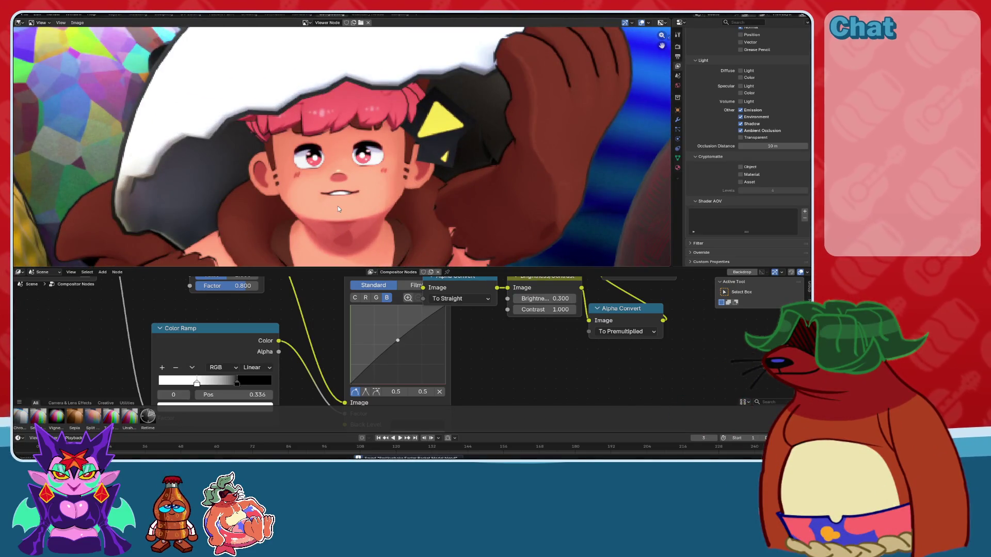
{"action": "scroll", "coordinate": [373, 178], "scroll_direction": "up", "scroll_amount": 3}
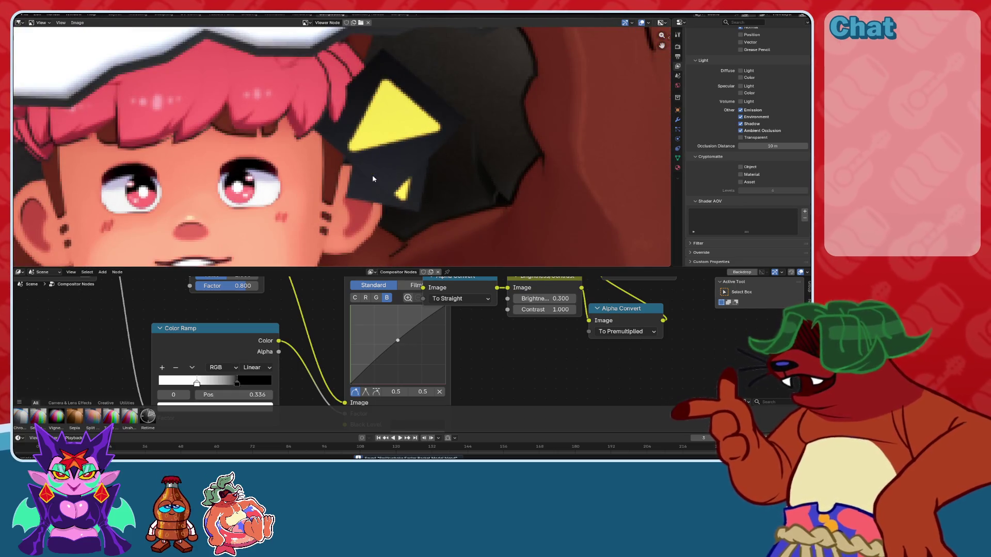
{"action": "scroll", "coordinate": [373, 179], "scroll_direction": "down", "scroll_amount": 3}
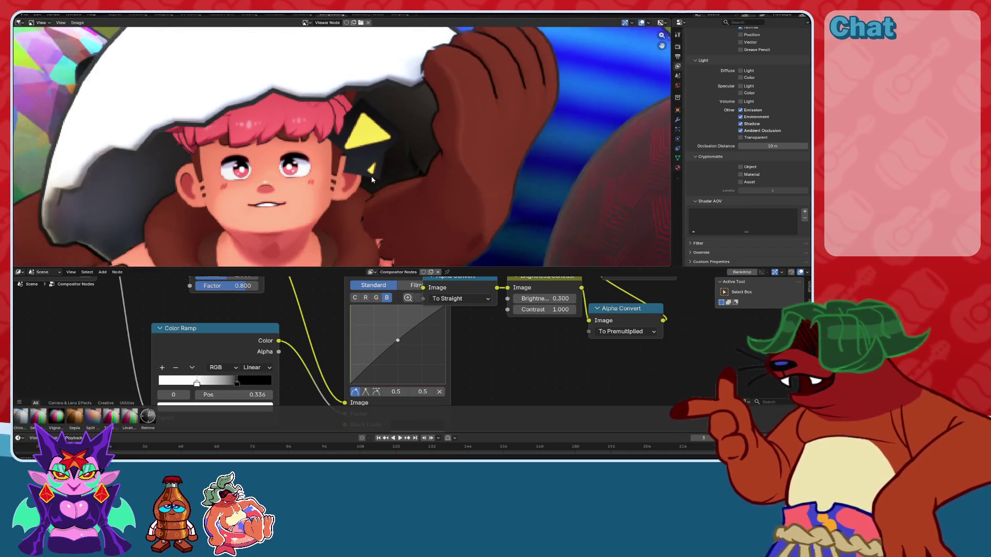
{"action": "scroll", "coordinate": [372, 179], "scroll_direction": "down", "scroll_amount": 3}
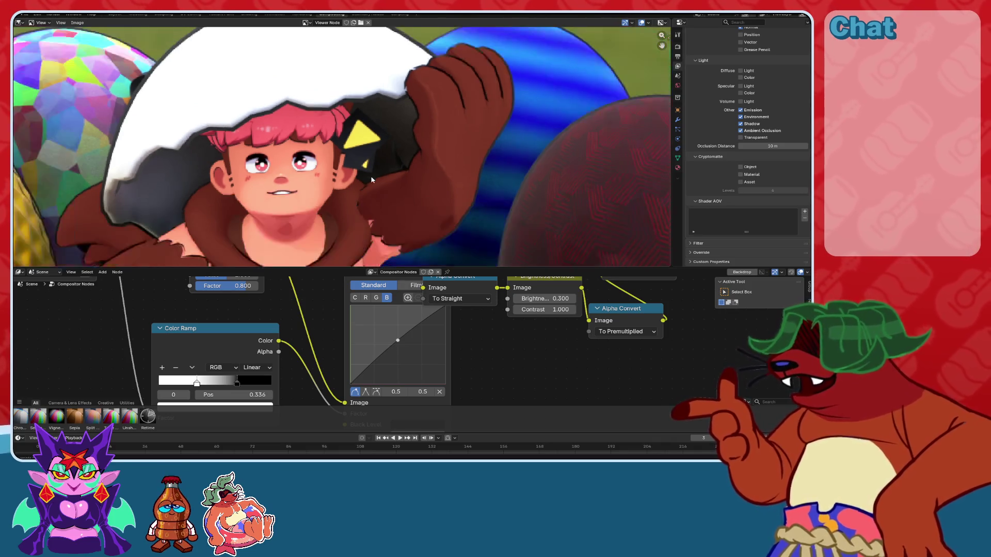
{"action": "scroll", "coordinate": [391, 181], "scroll_direction": "down", "scroll_amount": 3}
{"action": "key", "text": "ctrl+s"}
Pan the render view to the right and return to the Layout workspace.
{"action": "middle_click_drag", "start_coordinate": [381, 178], "coordinate": [413, 166]}
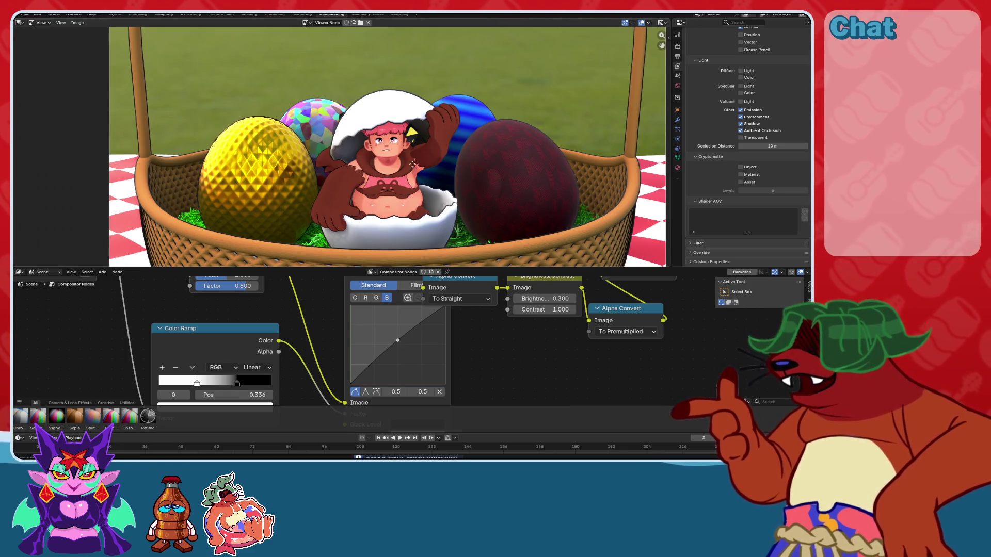
{"action": "scroll", "coordinate": [412, 164], "scroll_direction": "up", "scroll_amount": 1}
{"action": "scroll", "coordinate": [413, 137], "scroll_direction": "down", "scroll_amount": 4}
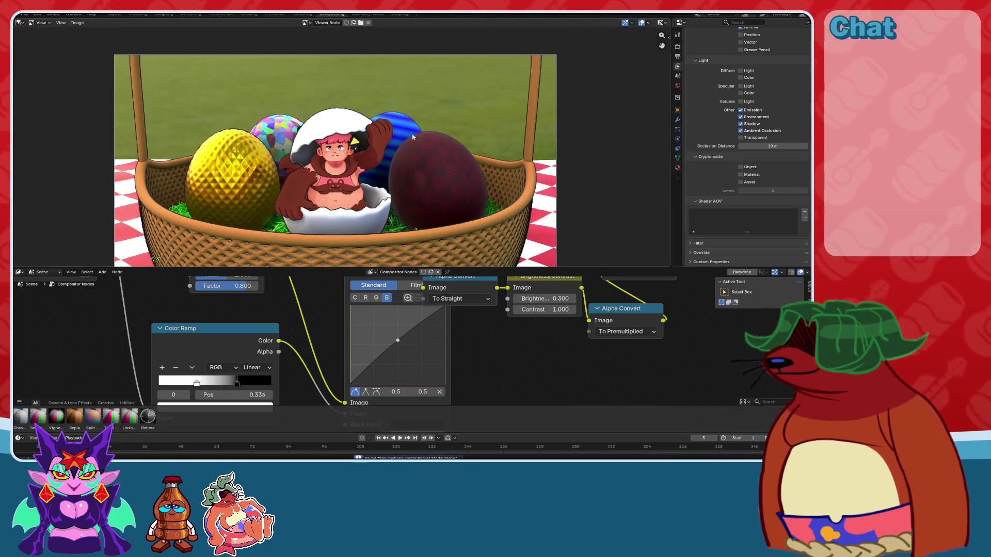
{"action": "left_click", "coordinate": [112, 14]}
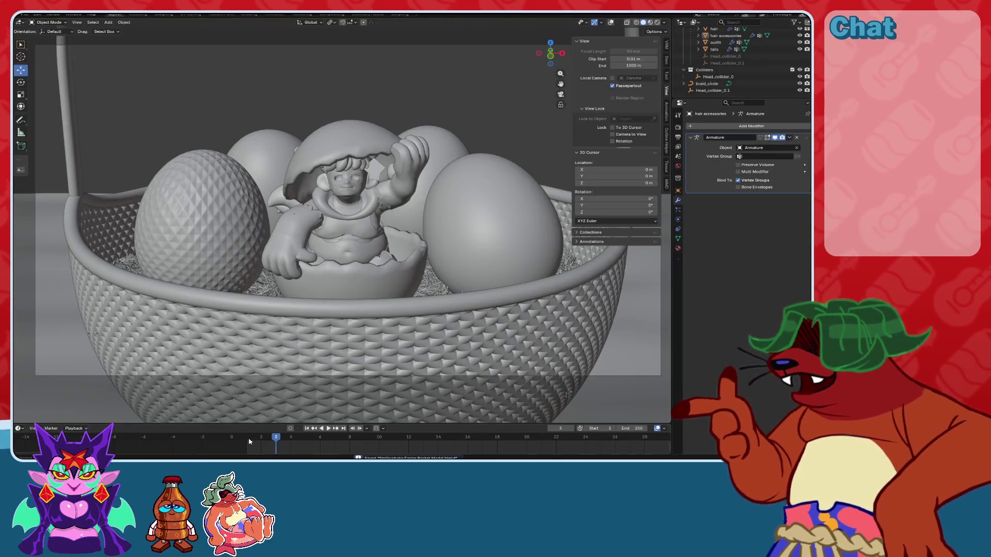
Jump to frame 1, render the image, and save the file.
{"action": "left_click", "coordinate": [249, 441]}
{"action": "left_click", "coordinate": [53, 14]}
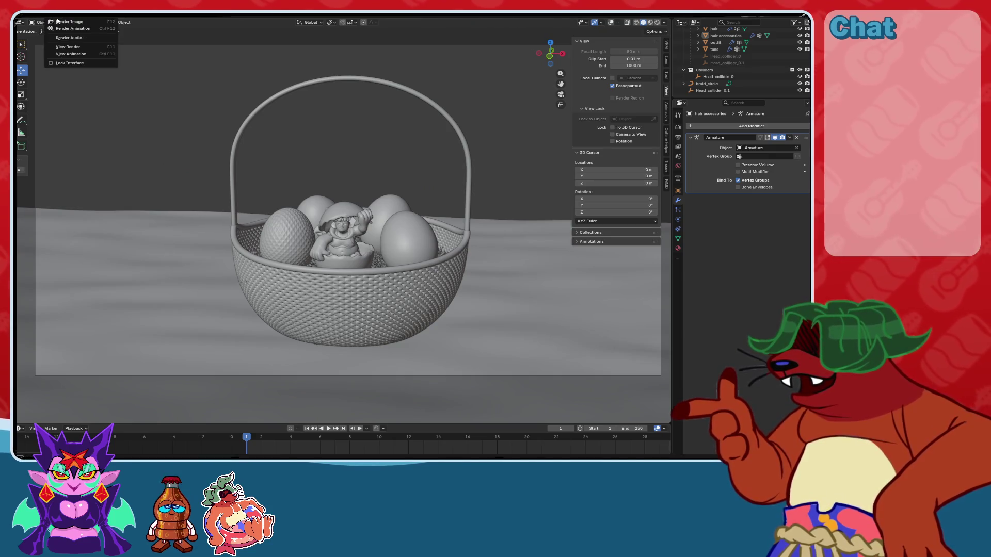
{"action": "left_click", "coordinate": [65, 25]}
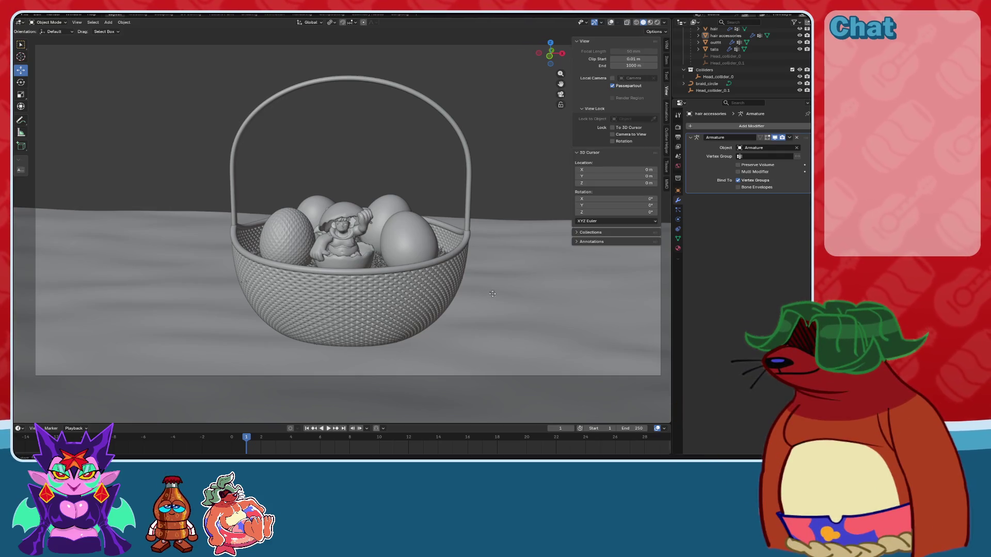
{"action": "key", "text": "ctrl+s"}
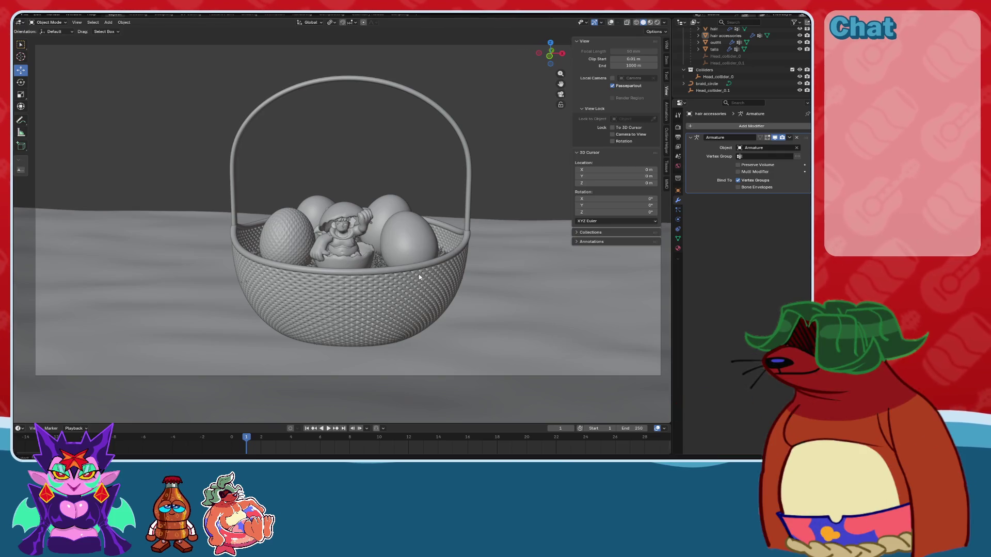
{"action": "key", "text": "ctrl+s"}
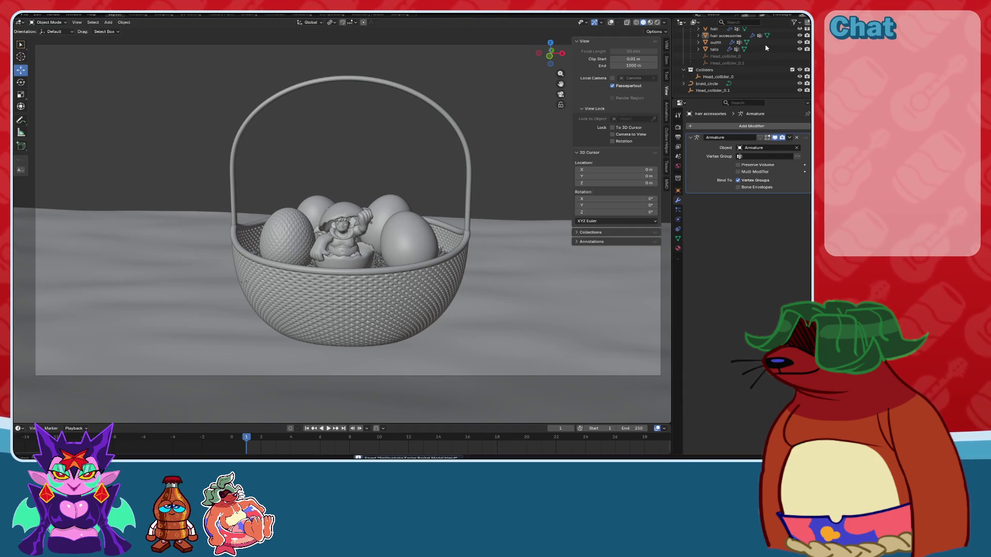
{"action": "key", "text": "KP_Decimal"}
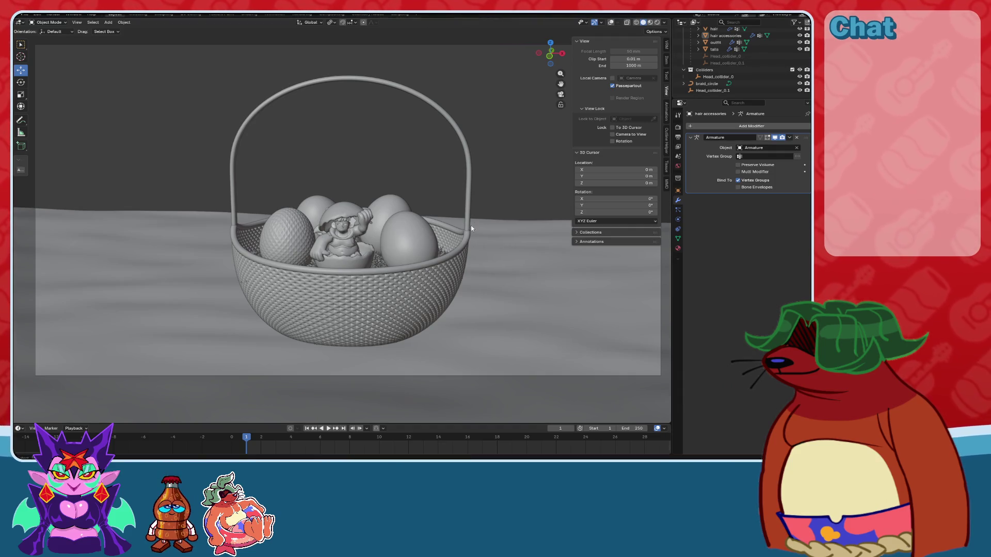
Check the tail in Rendered shading, select the tails object, and return to Solid shading.
{"action": "left_click", "coordinate": [656, 23]}
{"action": "middle_click_drag", "start_coordinate": [509, 158], "coordinate": [368, 236]}
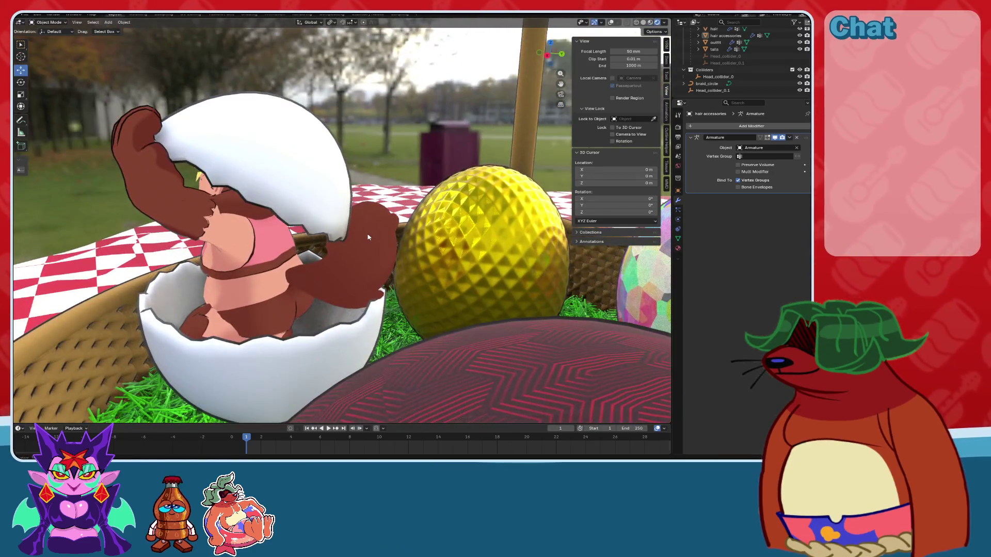
{"action": "left_click", "coordinate": [368, 236]}
{"action": "scroll", "coordinate": [413, 221], "scroll_direction": "up", "scroll_amount": 5}
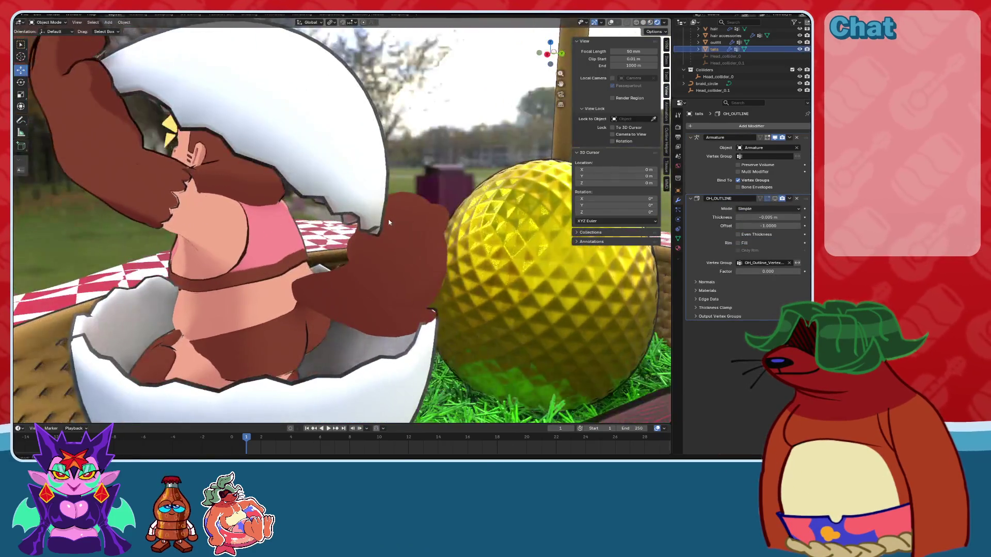
{"action": "scroll", "coordinate": [389, 222], "scroll_direction": "down", "scroll_amount": 5}
{"action": "middle_click_drag", "start_coordinate": [389, 222], "coordinate": [310, 207]}
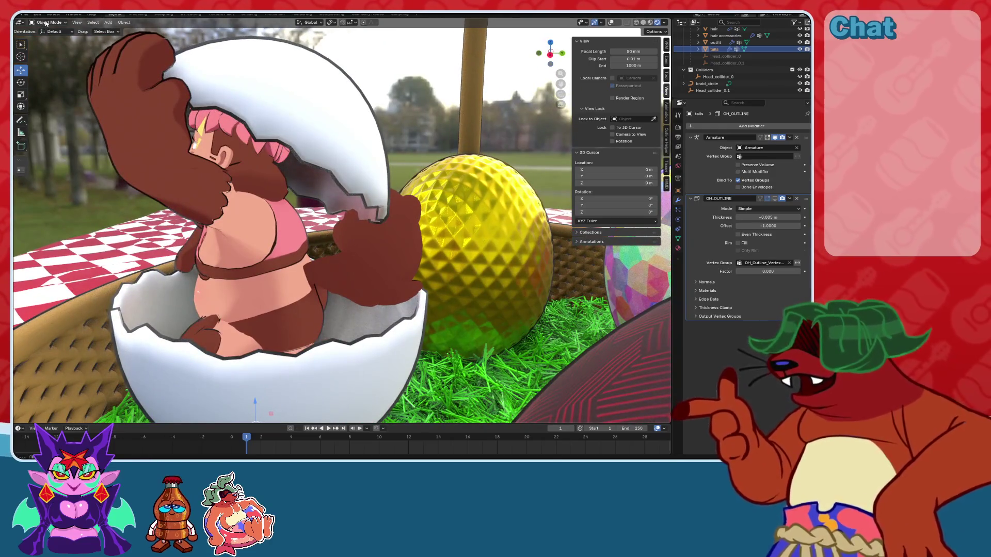
{"action": "left_click", "coordinate": [643, 22]}
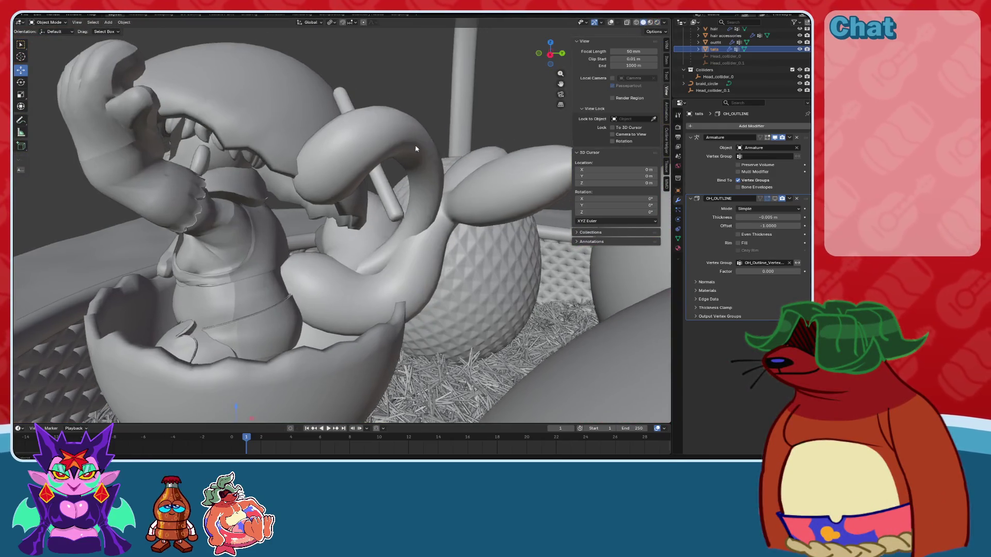
Put the tails mesh into Edit Mode and select its connected tail pieces with L.
{"action": "left_click", "coordinate": [49, 22]}
{"action": "left_click", "coordinate": [48, 37]}
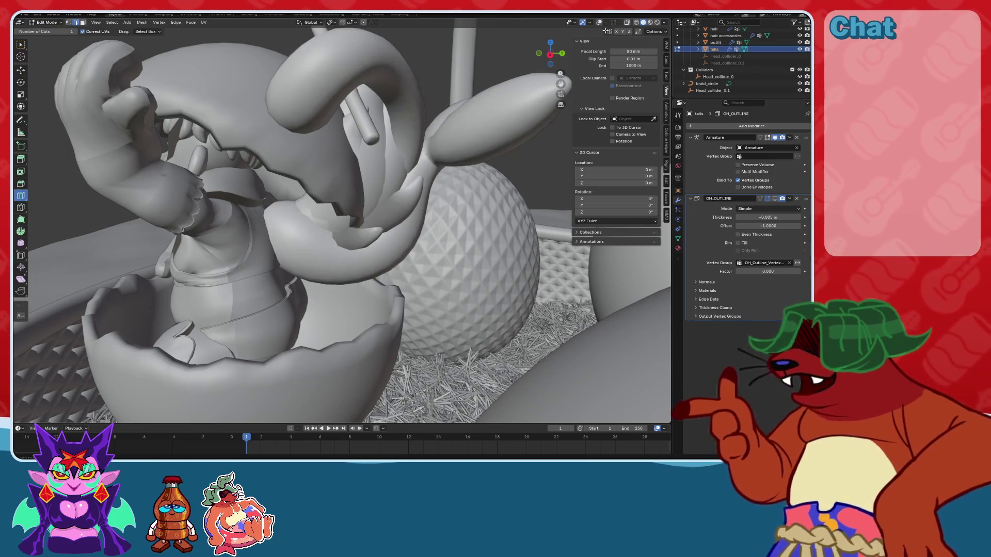
{"action": "key", "text": "a"}
{"action": "mouse_move", "coordinate": [362, 180]}
{"action": "middle_mouse_down"}
{"action": "mouse_move", "coordinate": [385, 162]}
{"action": "mouse_move", "coordinate": [392, 129]}
{"action": "mouse_move", "coordinate": [305, 196]}
{"action": "mouse_move", "coordinate": [367, 262]}
{"action": "mouse_move", "coordinate": [448, 236]}
{"action": "mouse_move", "coordinate": [338, 275]}
{"action": "middle_mouse_up"}
{"action": "left_click", "coordinate": [372, 170]}
{"action": "key", "text": "l"}
{"action": "key", "text": "l"}
{"action": "key", "text": "l"}
{"action": "key", "text": "shift+l"}
{"action": "scroll", "coordinate": [371, 269], "scroll_direction": "up", "scroll_amount": 5}
Add another tail piece and view the tails in material and rendered shading.
{"action": "key", "text": "l"}
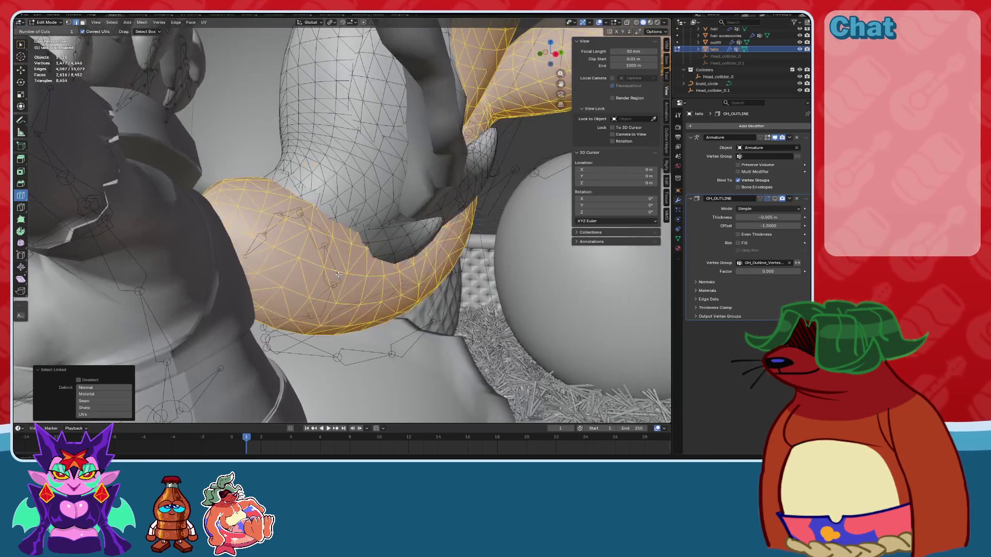
{"action": "middle_click_drag", "start_coordinate": [402, 247], "coordinate": [493, 192]}
{"action": "key", "text": "l"}
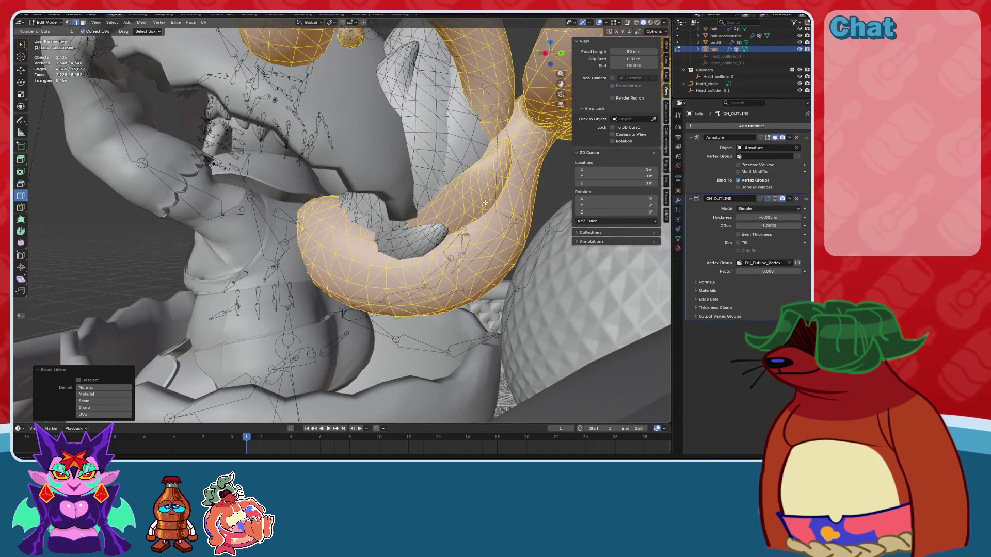
{"action": "mouse_move", "coordinate": [550, 128]}
{"action": "middle_mouse_down"}
{"action": "mouse_move", "coordinate": [415, 201]}
{"action": "mouse_move", "coordinate": [326, 221]}
{"action": "mouse_move", "coordinate": [346, 213]}
{"action": "middle_mouse_up"}
{"action": "key", "text": "z"}
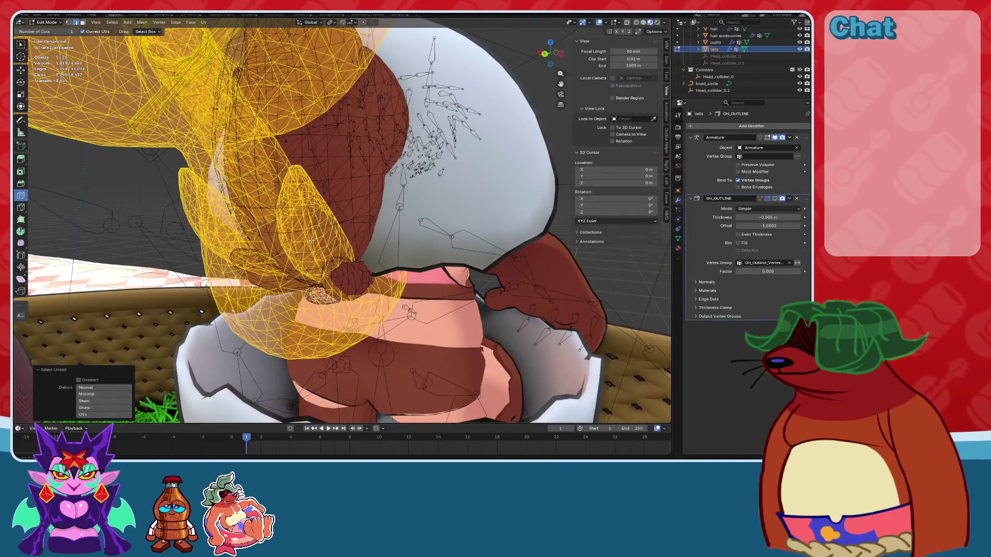
{"action": "middle_click_drag", "start_coordinate": [355, 262], "coordinate": [36, 32]}
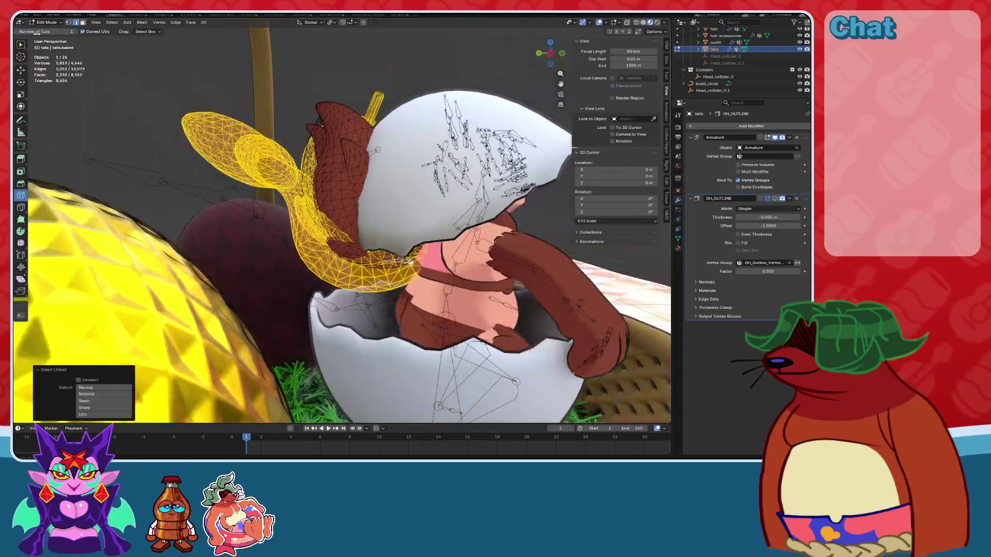
{"action": "left_click", "coordinate": [656, 23]}
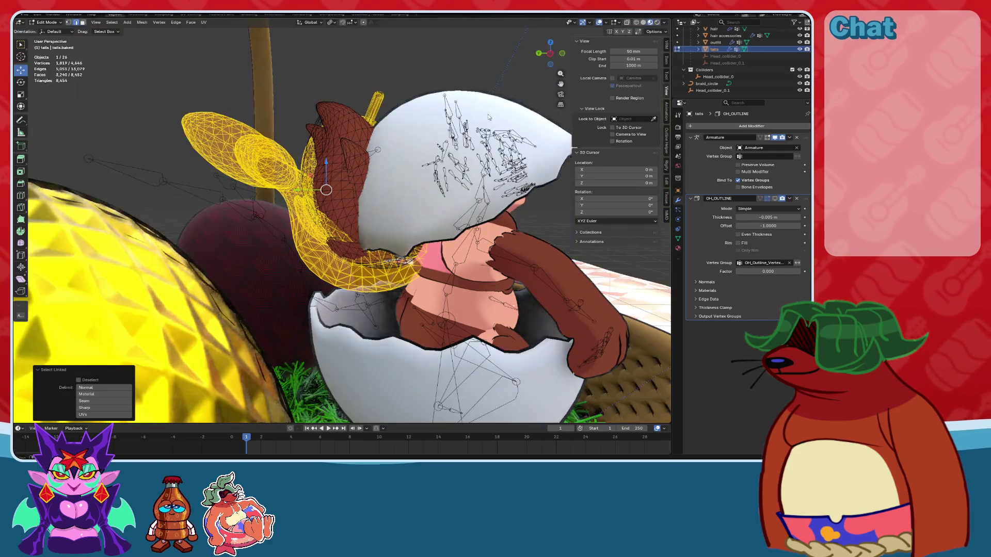
{"action": "middle_click_drag", "start_coordinate": [361, 196], "coordinate": [347, 184]}
Cancel a stray move and inspect the selected tails and head in Solid shading.
{"action": "right_click", "coordinate": [351, 77]}
{"action": "middle_click_drag", "start_coordinate": [351, 77], "coordinate": [434, 258]}
{"action": "left_click", "coordinate": [643, 22]}
{"action": "mouse_move", "coordinate": [464, 154]}
{"action": "middle_mouse_down"}
{"action": "mouse_move", "coordinate": [428, 182]}
{"action": "mouse_move", "coordinate": [438, 176]}
{"action": "mouse_move", "coordinate": [350, 158]}
{"action": "mouse_move", "coordinate": [402, 227]}
{"action": "mouse_move", "coordinate": [404, 217]}
{"action": "middle_mouse_up"}
{"action": "scroll", "coordinate": [405, 217], "scroll_direction": "up", "scroll_amount": 4}
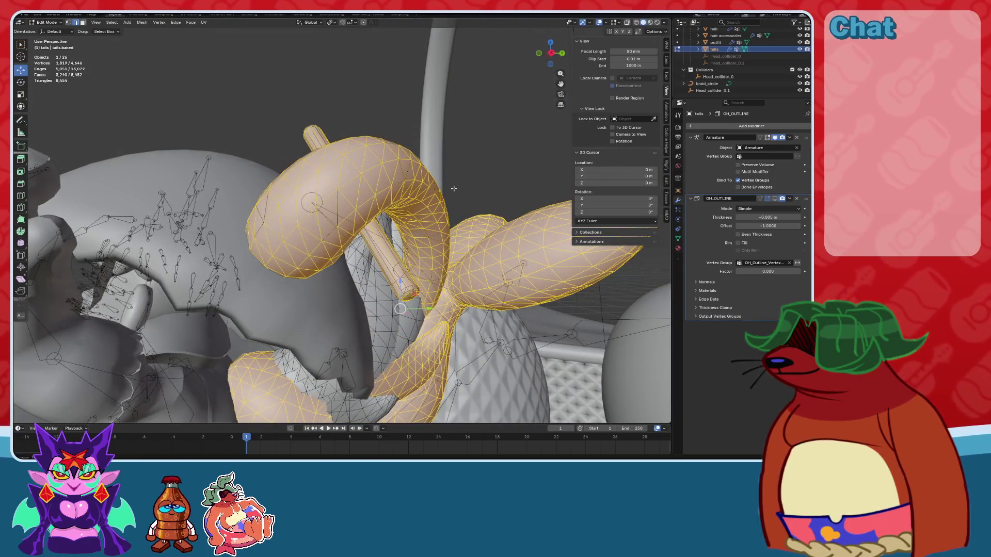
{"action": "scroll", "coordinate": [454, 189], "scroll_direction": "down", "scroll_amount": 4}
{"action": "left_click", "coordinate": [55, 23]}
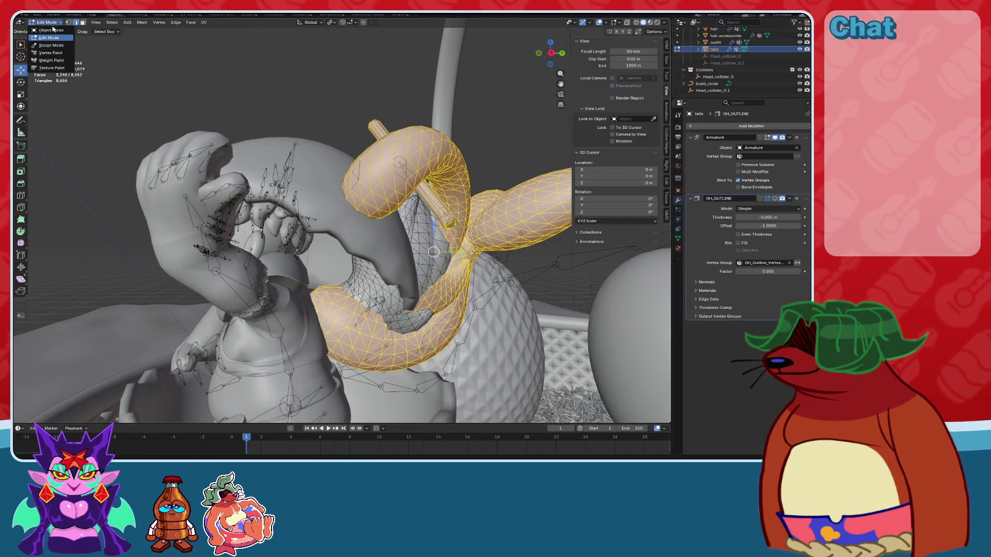
Return the tails to Object Mode and remove their outline with Outline Helper's Remove Outline.
{"action": "left_click", "coordinate": [54, 30]}
{"action": "scroll", "coordinate": [443, 184], "scroll_direction": "up", "scroll_amount": 2}
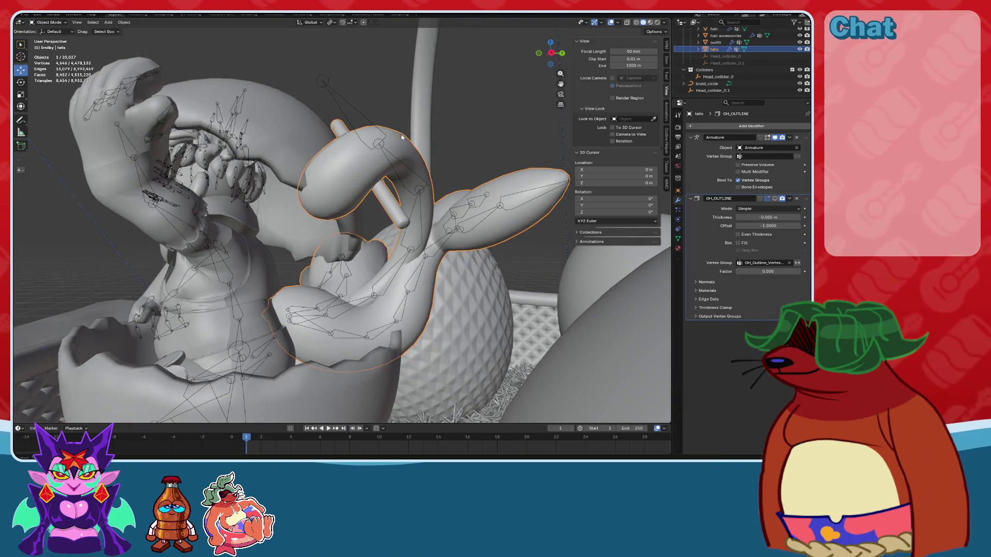
{"action": "middle_click_drag", "start_coordinate": [402, 136], "coordinate": [406, 168]}
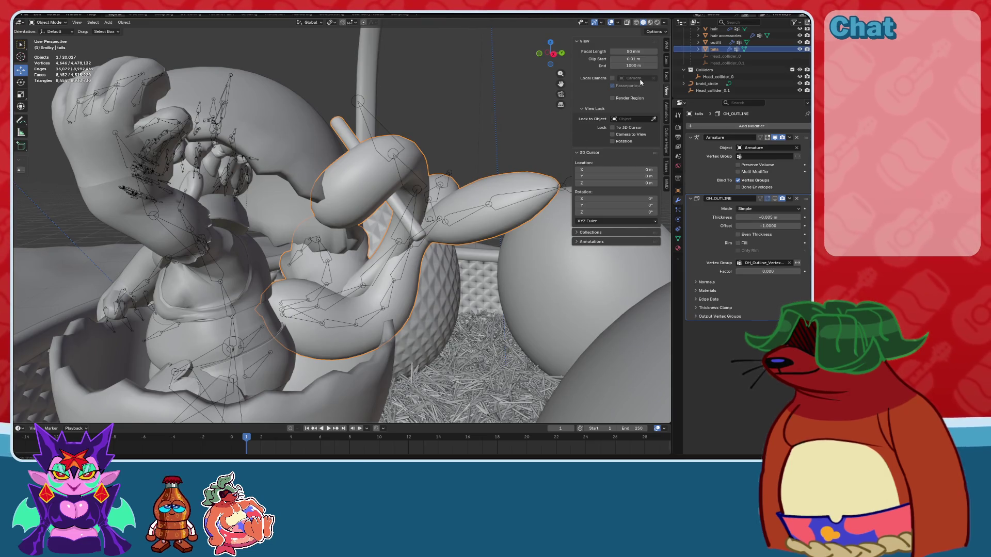
{"action": "left_click", "coordinate": [666, 139]}
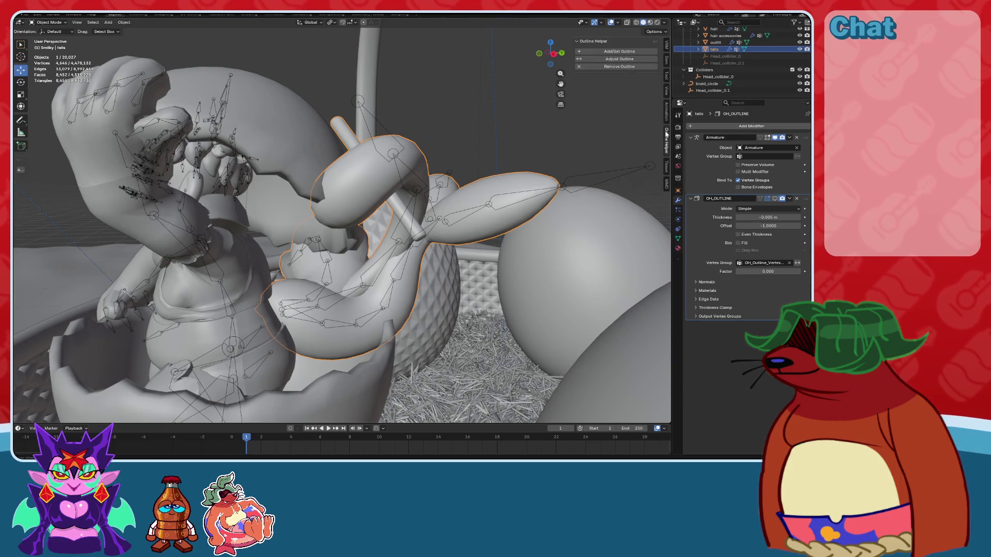
{"action": "left_click", "coordinate": [624, 67]}
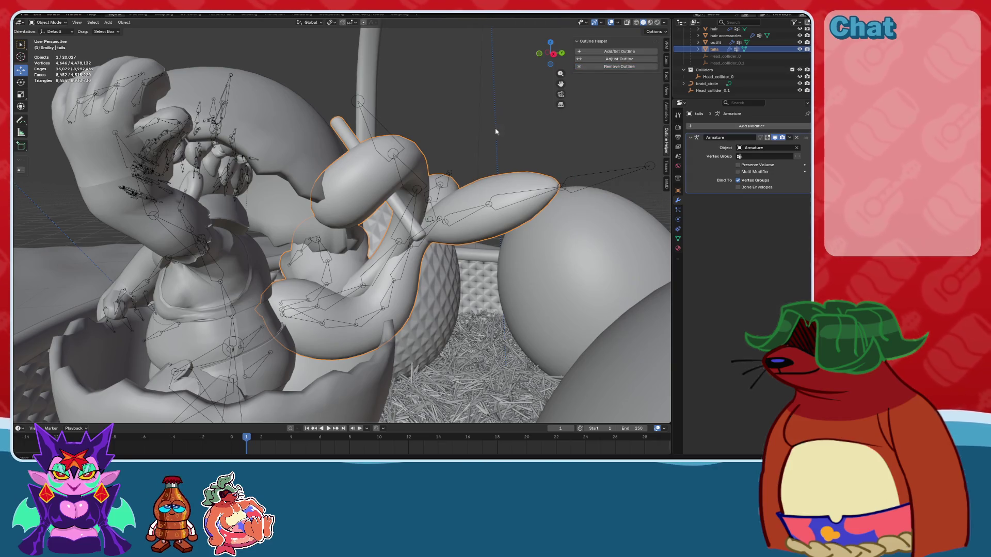
Preview rendered and material shading without the park backdrop, save the file, and deselect the tails.
{"action": "left_click", "coordinate": [657, 23]}
{"action": "left_click", "coordinate": [650, 23]}
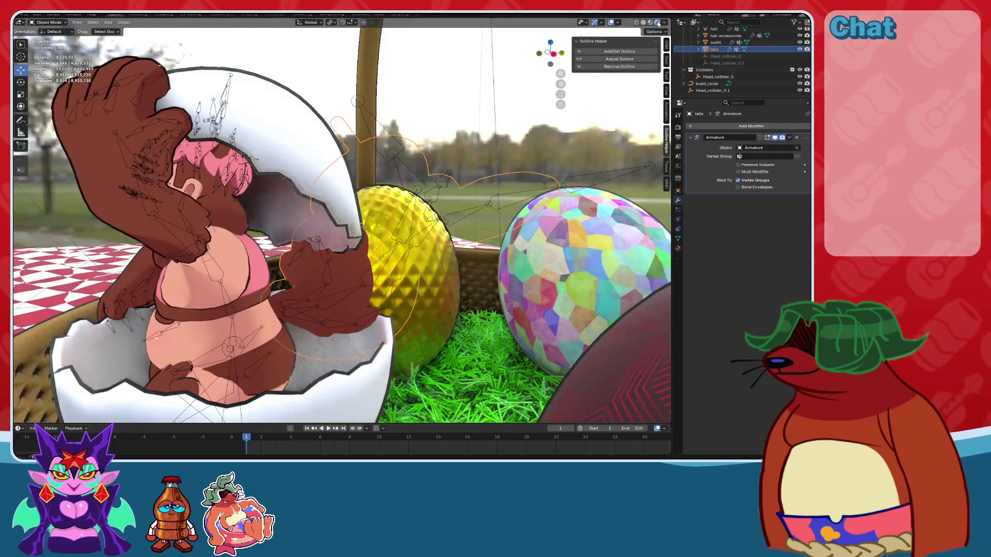
{"action": "left_click", "coordinate": [650, 23]}
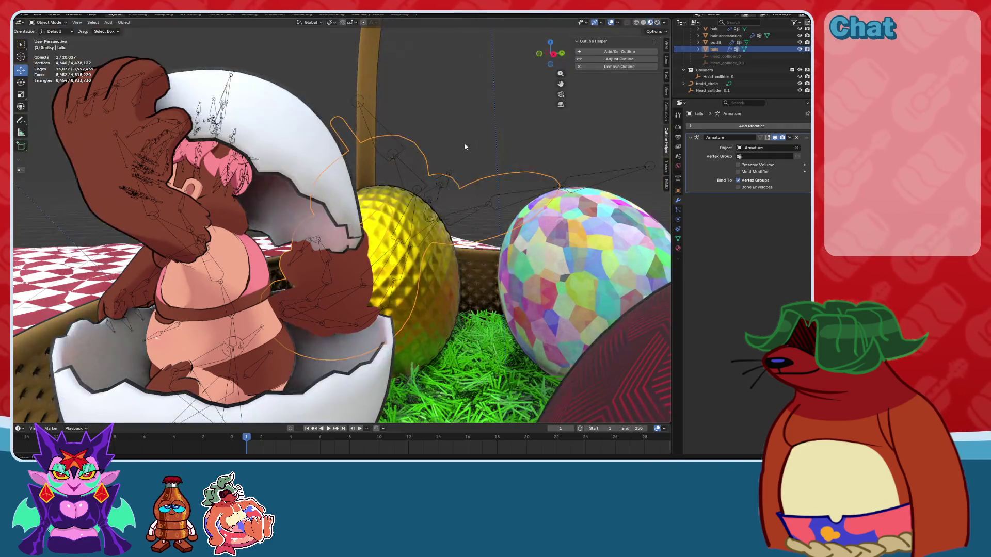
{"action": "key", "text": "ctrl+s"}
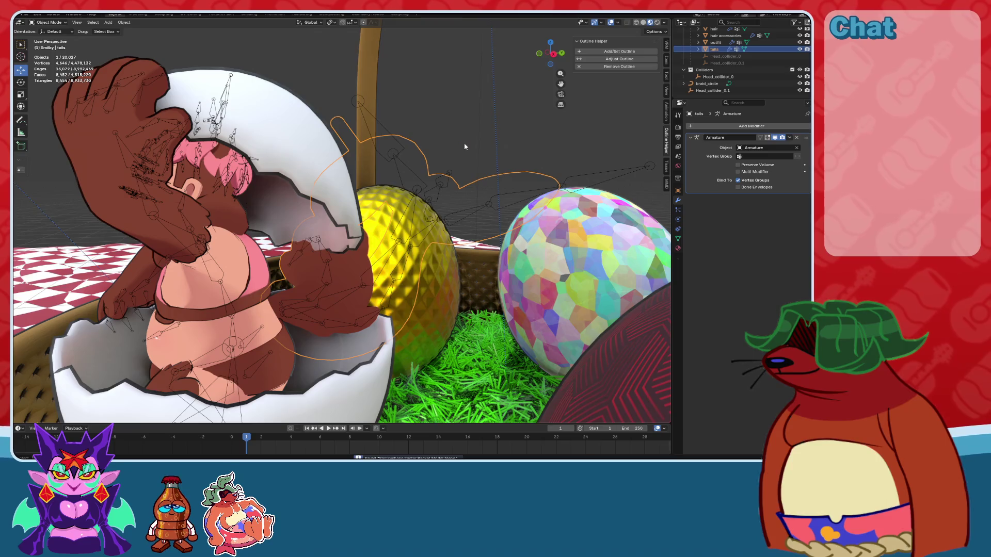
{"action": "middle_click_drag", "start_coordinate": [464, 143], "coordinate": [463, 104]}
{"action": "left_click", "coordinate": [464, 104]}
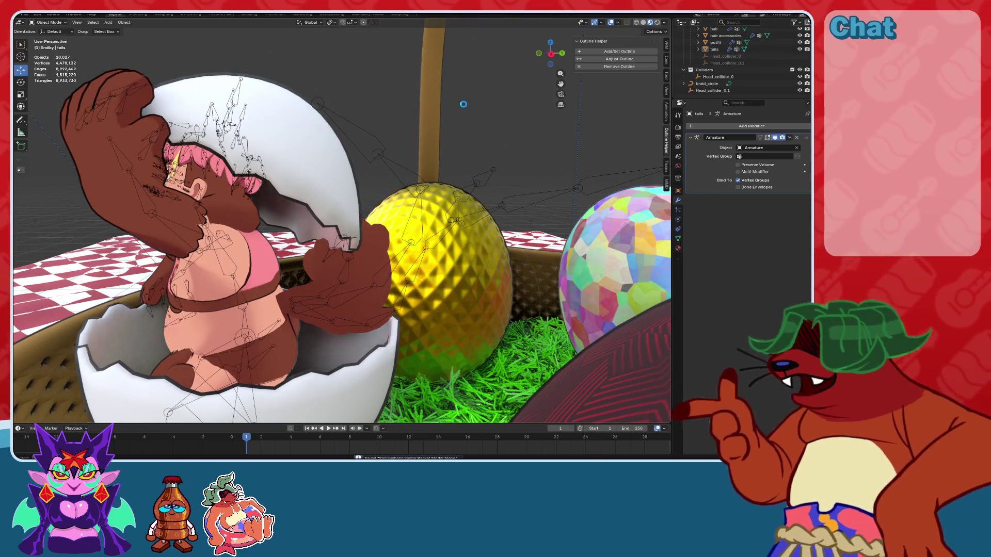
{"action": "left_click", "coordinate": [54, 14]}
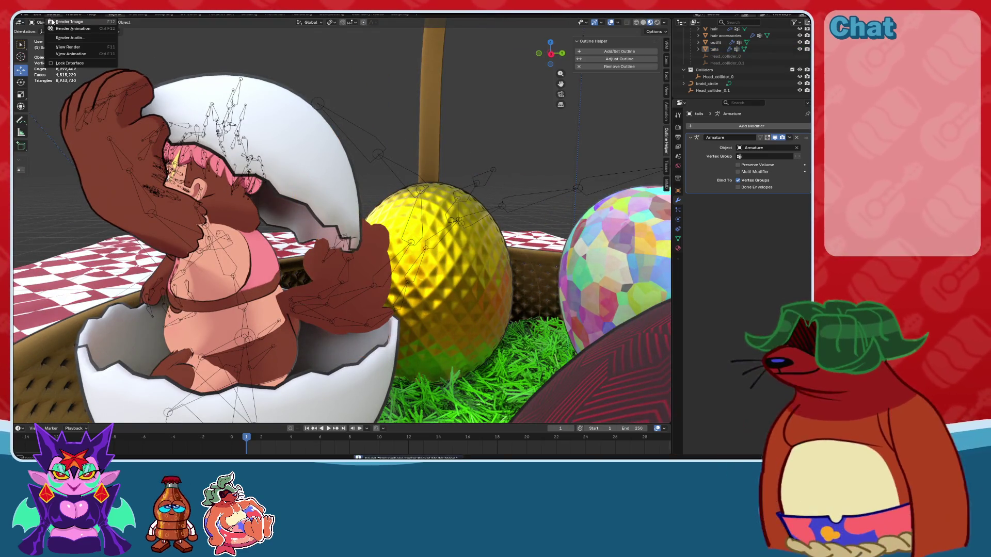
Render the image, advance the timeline to frame 2, and save the file.
{"action": "left_click", "coordinate": [51, 20]}
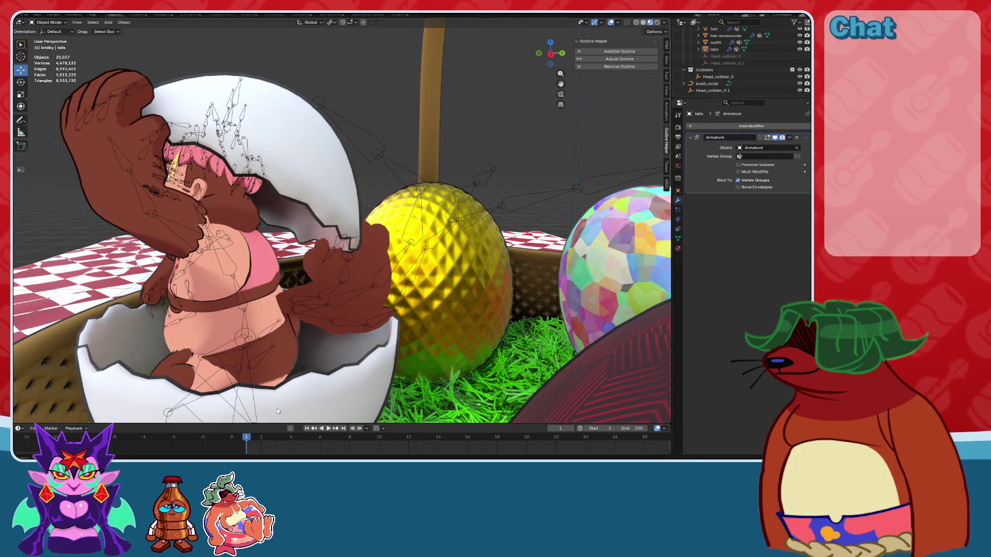
{"action": "left_click", "coordinate": [262, 438]}
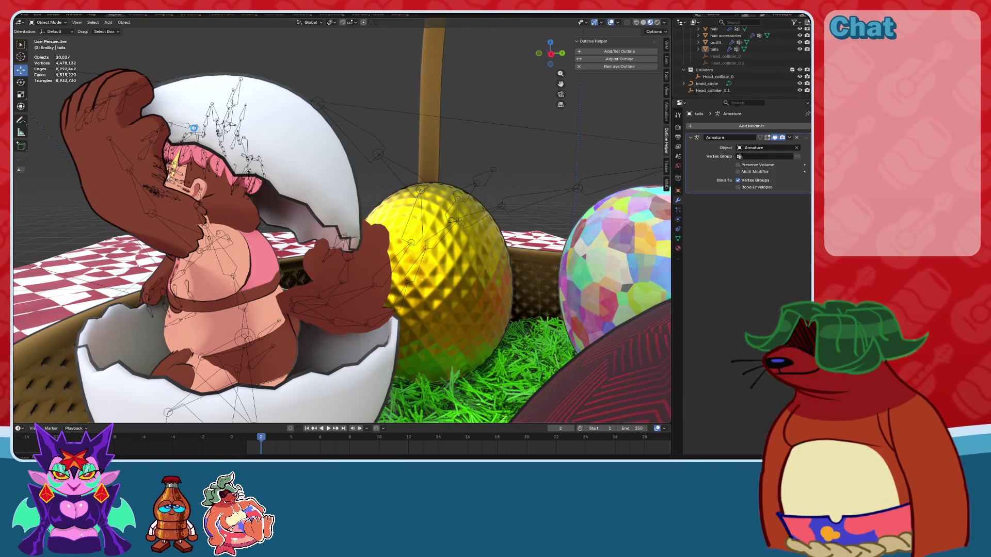
{"action": "key", "text": "ctrl+s"}
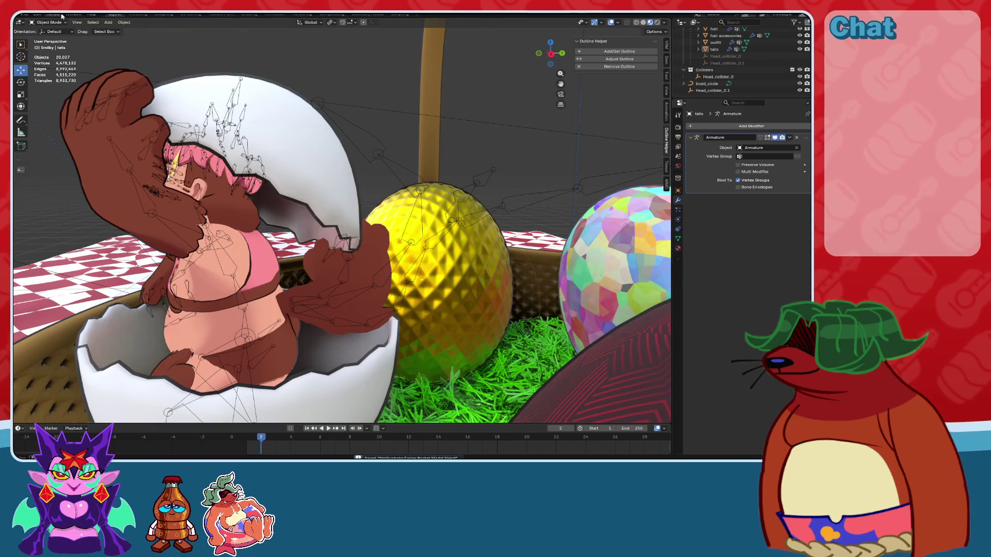
Render the image again at frame 2, then move the timeline to frame 3.
{"action": "left_click", "coordinate": [62, 14]}
{"action": "left_click", "coordinate": [70, 24]}
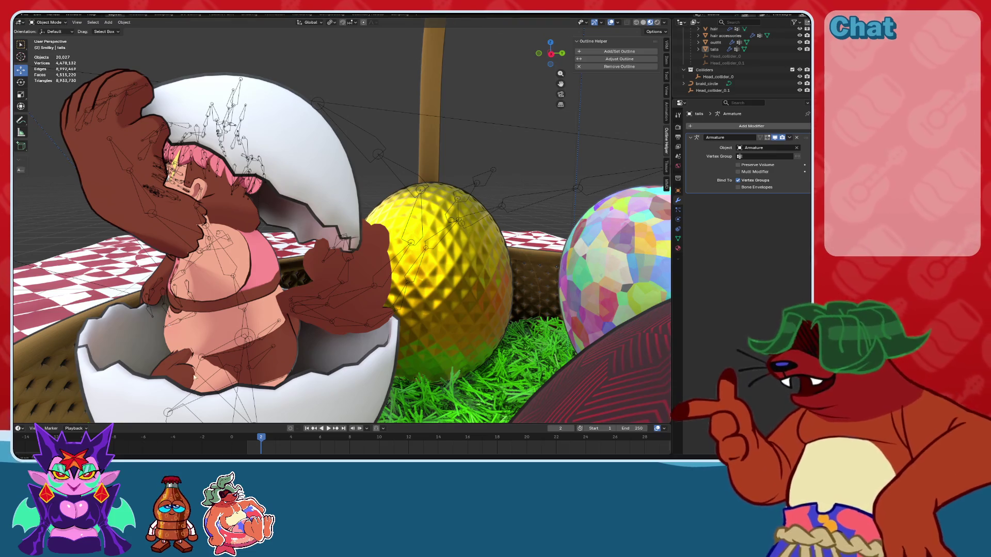
{"action": "left_click", "coordinate": [269, 439]}
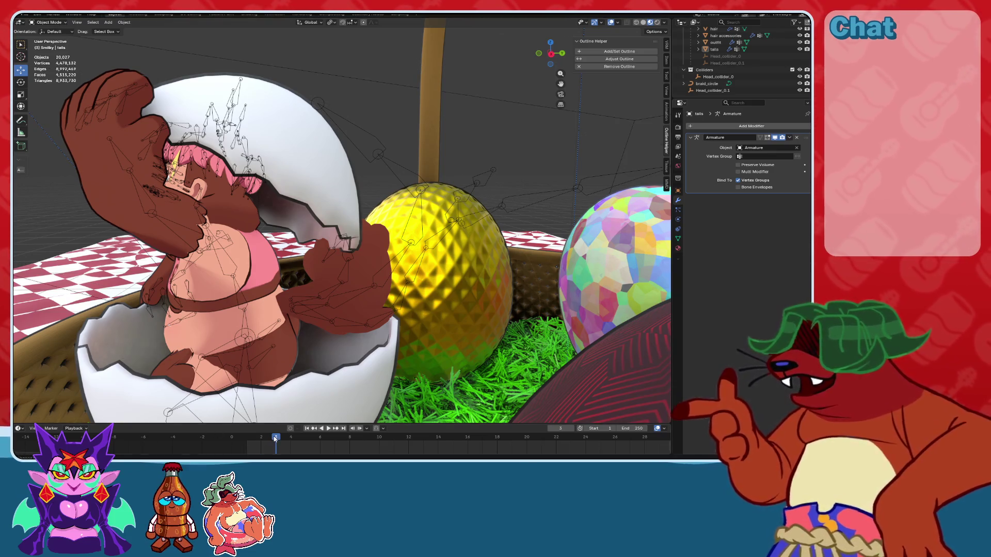
Start Render Animation for the Easter basket scene and orbit around the basket.
{"action": "left_click", "coordinate": [53, 14]}
{"action": "left_click", "coordinate": [69, 29]}
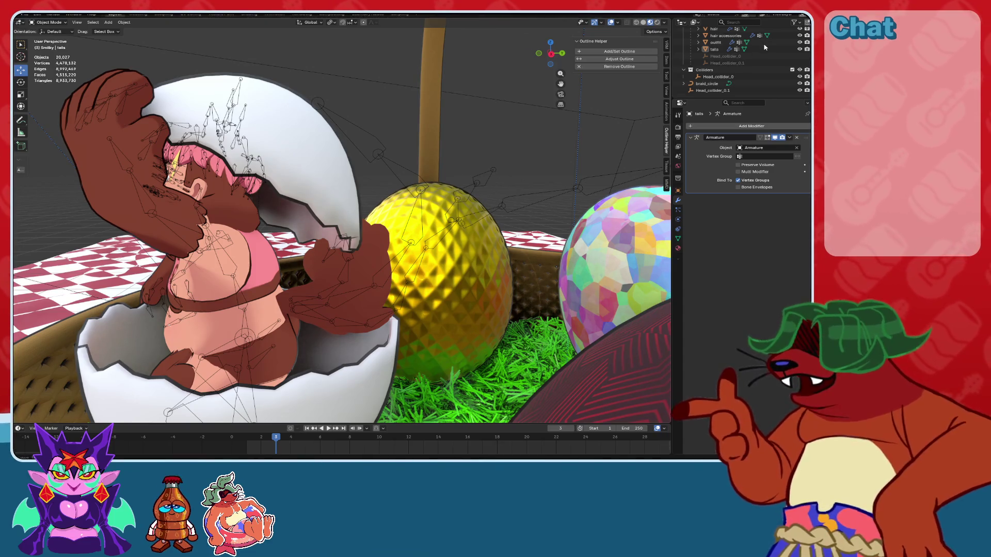
{"action": "mouse_move", "coordinate": [396, 229]}
{"action": "middle_mouse_down"}
{"action": "mouse_move", "coordinate": [444, 222]}
{"action": "mouse_move", "coordinate": [390, 210]}
{"action": "middle_mouse_up"}
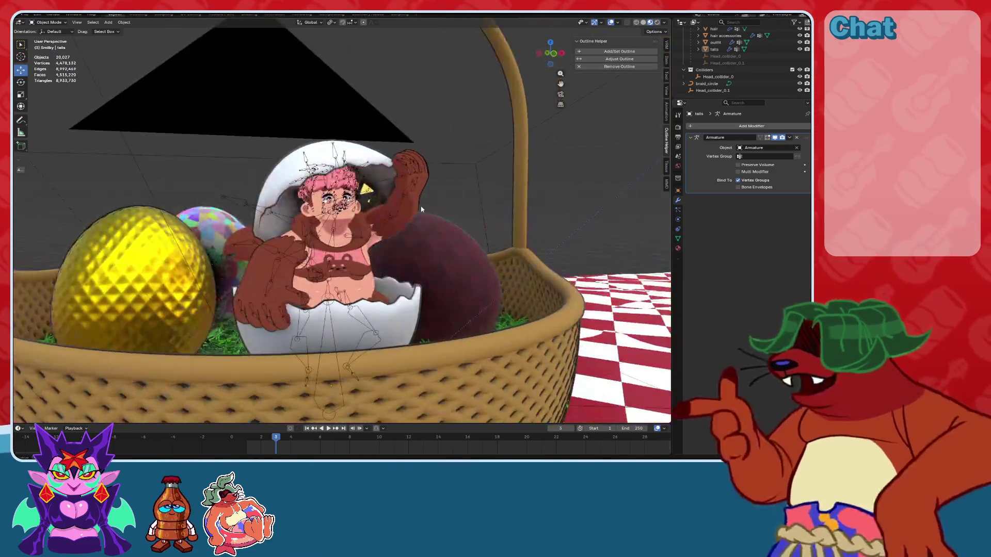
Save the file, then orbit and zoom to a frontal view of the cracked egg and the rainbow egg behind it.
{"action": "key", "text": "ctrl+s"}
{"action": "middle_click_drag", "start_coordinate": [390, 210], "coordinate": [371, 225]}
{"action": "scroll", "coordinate": [370, 226], "scroll_direction": "up", "scroll_amount": 4}
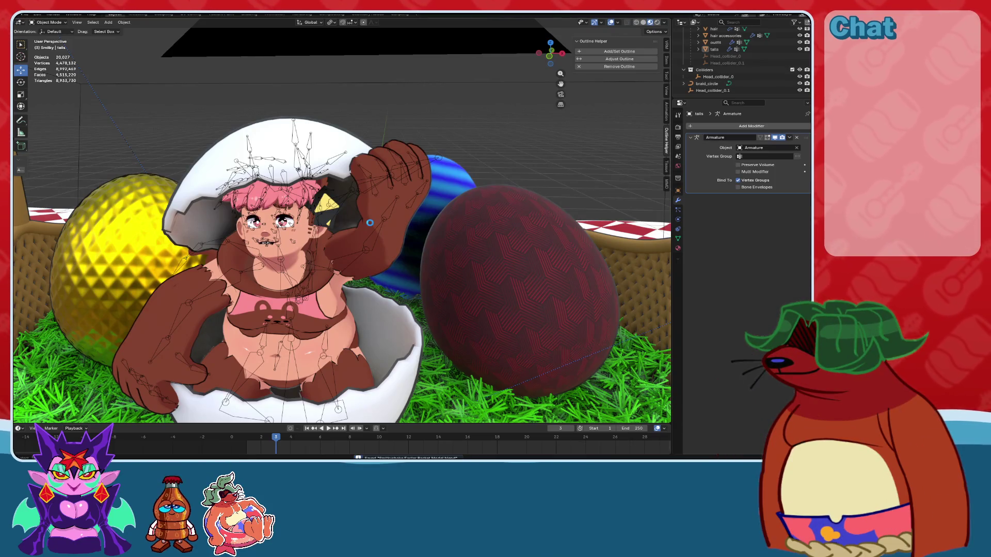
{"action": "mouse_move", "coordinate": [349, 265]}
{"action": "middle_mouse_down"}
{"action": "mouse_move", "coordinate": [407, 259]}
{"action": "mouse_move", "coordinate": [408, 249]}
{"action": "mouse_move", "coordinate": [387, 250]}
{"action": "middle_mouse_up"}
{"action": "scroll", "coordinate": [429, 248], "scroll_direction": "up", "scroll_amount": 5}
{"action": "scroll", "coordinate": [402, 250], "scroll_direction": "down", "scroll_amount": 5}
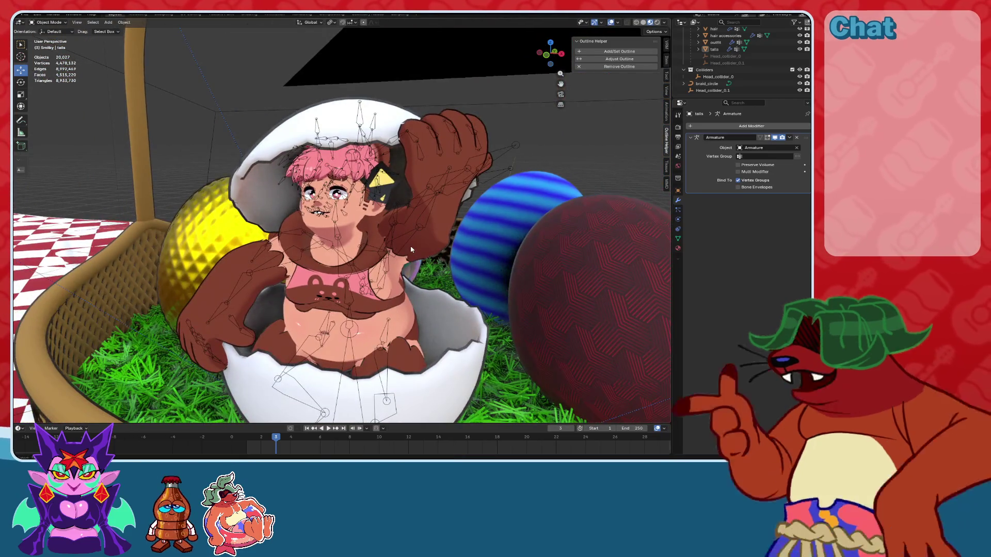